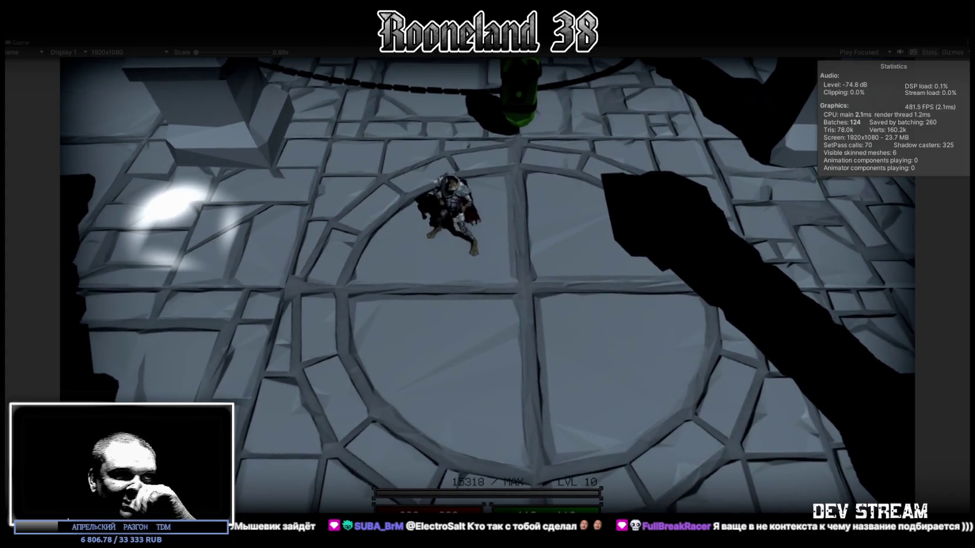
- Leave the running Unity game for the LMArena image chat and scroll to the latest cloak prompt
{"action": "key", "text": "alt+Tab"}
{"action": "scroll", "coordinate": [563, 234], "scroll_direction": "down", "scroll_amount": 2}
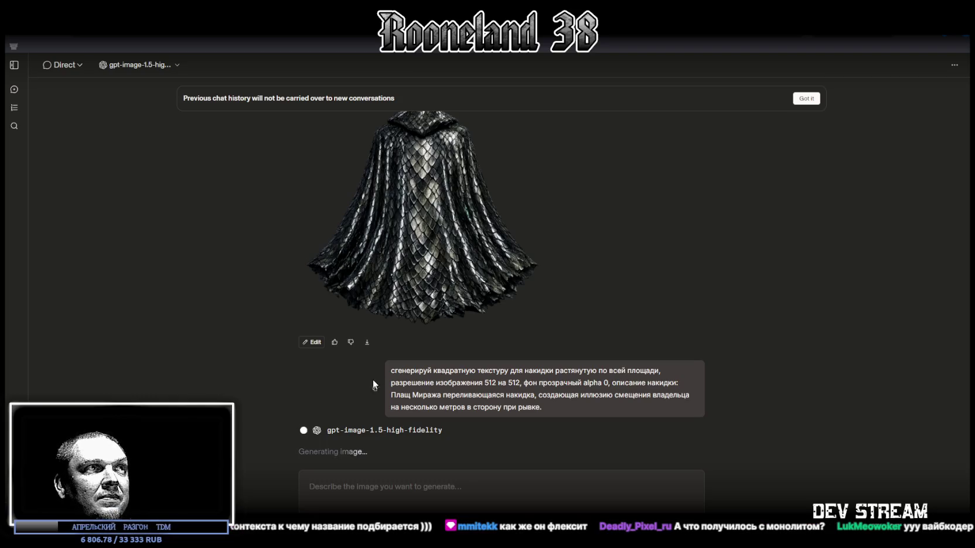
- Paste the previous texture prompt, swapping its cloak description for the dark-blue Мантия Ночного Клинка
{"action": "left_click", "coordinate": [524, 492]}
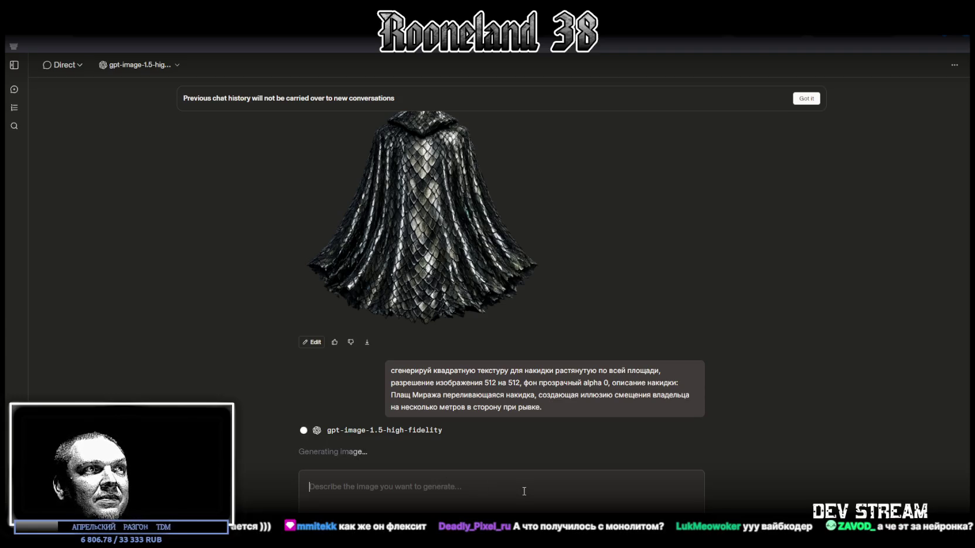
{"action": "type", "text": "сгенерируй квадратную текстуру для накидки растянутую по всей площади, разрешение изображения 512 на 512, фон прозрачный alpha 0, описание накидки: Плащ Миража   переливающаяся накидка, создающая иллюзию смещения владельца на несколько метров в сторону при рывке."}
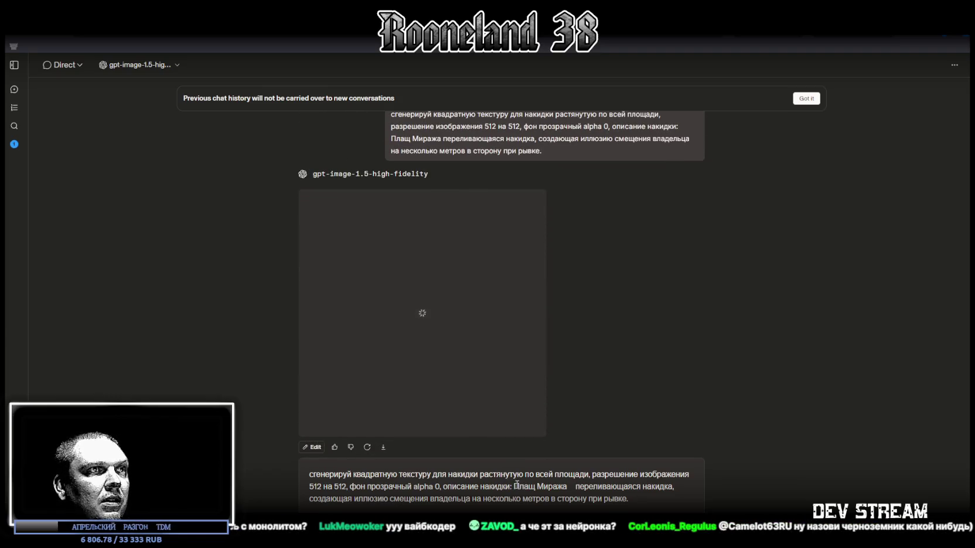
{"action": "left_click_drag", "start_coordinate": [518, 491], "coordinate": [664, 502]}
{"action": "type", "text": "Мантия Ночного Клинка  темно-синий плащ, поглощающий лунный свет и делающий владельца невидимым для ночного зрения зверей"}
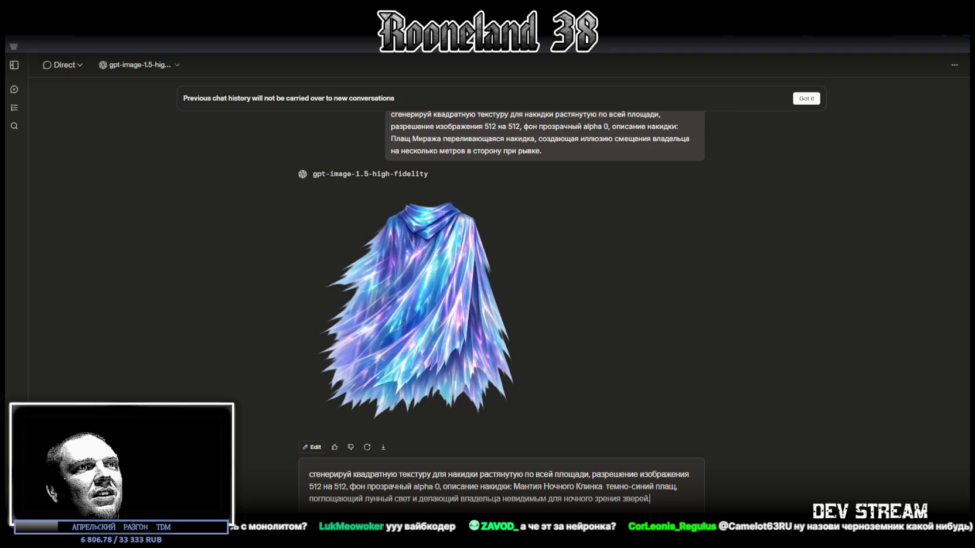
- Send the Мантия Ночного Клинка request, skip the response comparison, and review the finished dark-blue cloak
{"action": "key", "text": "Return"}
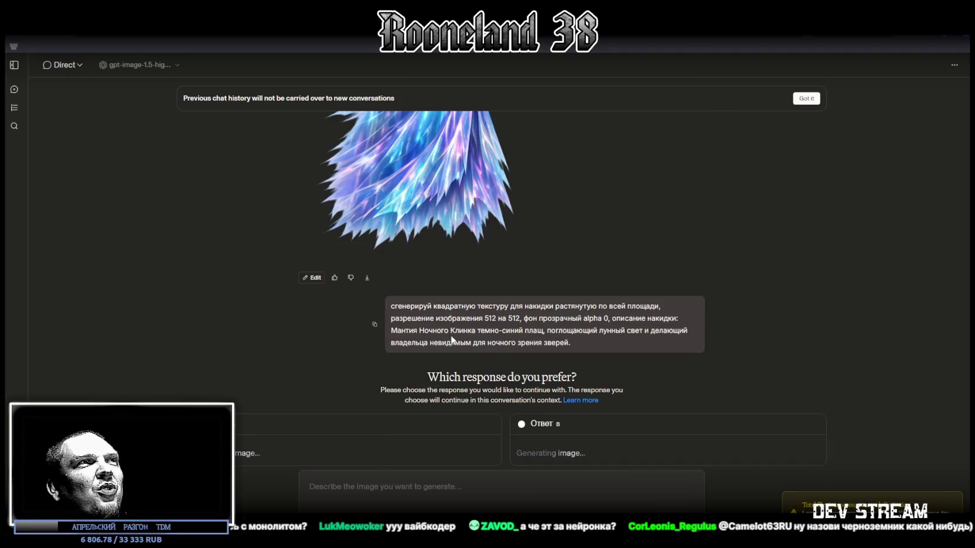
{"action": "mouse_move", "coordinate": [456, 330]}
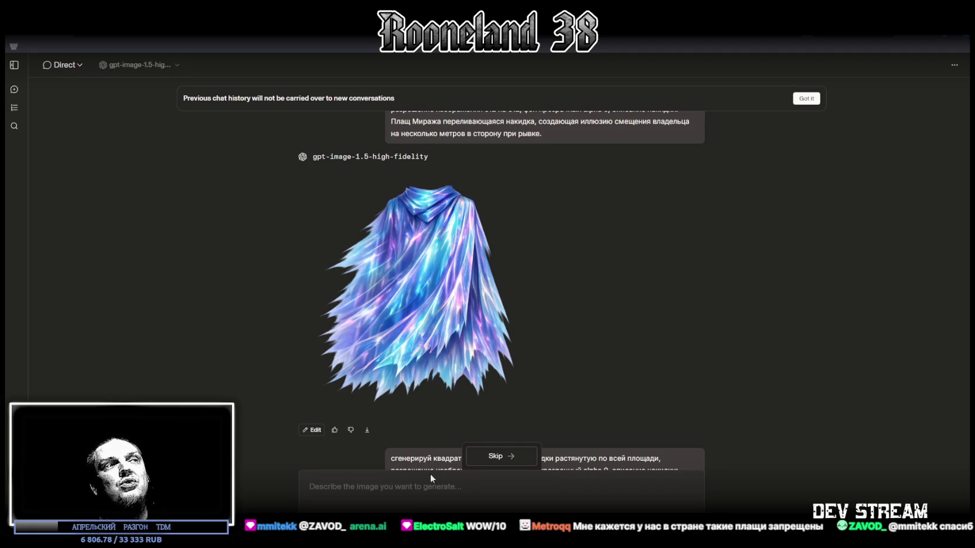
{"action": "mouse_move", "coordinate": [397, 345]}
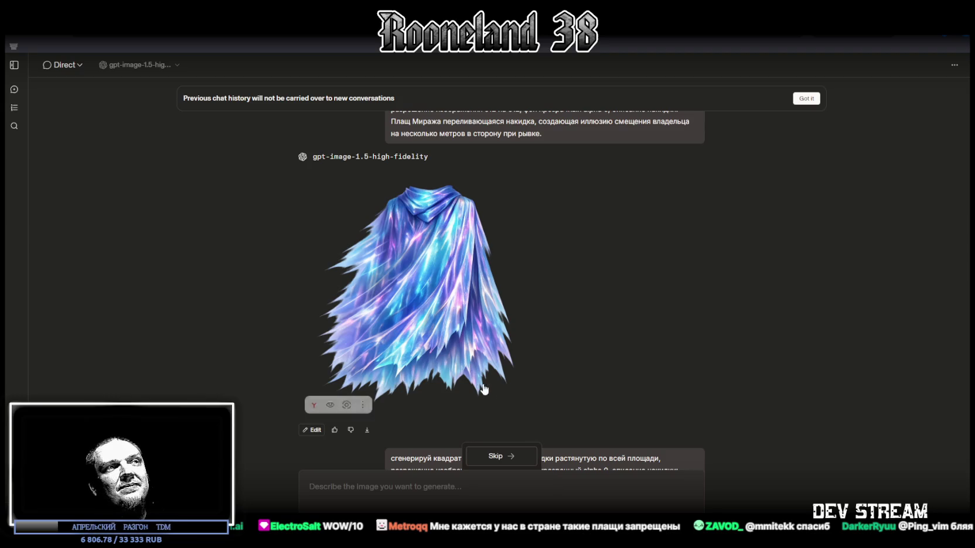
{"action": "left_click", "coordinate": [499, 457]}
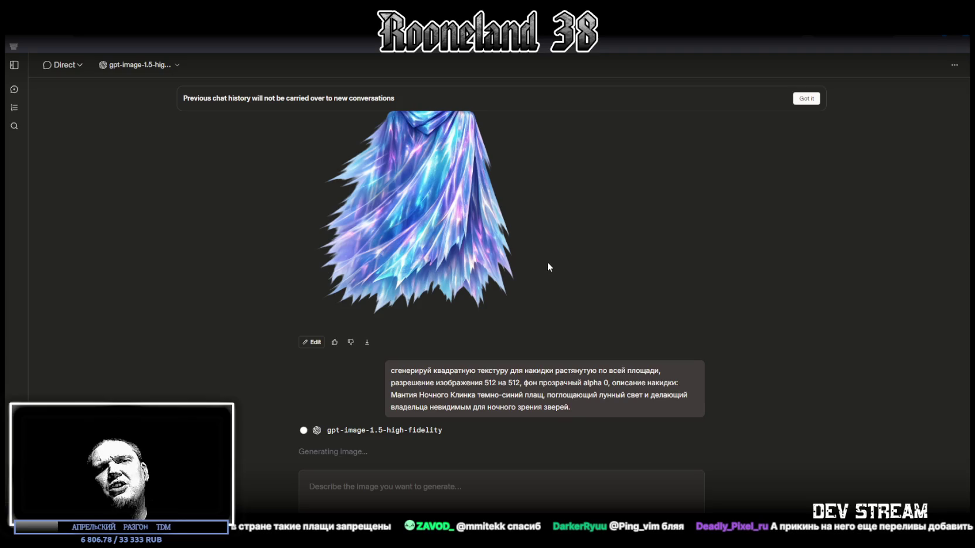
{"action": "mouse_move", "coordinate": [542, 265]}
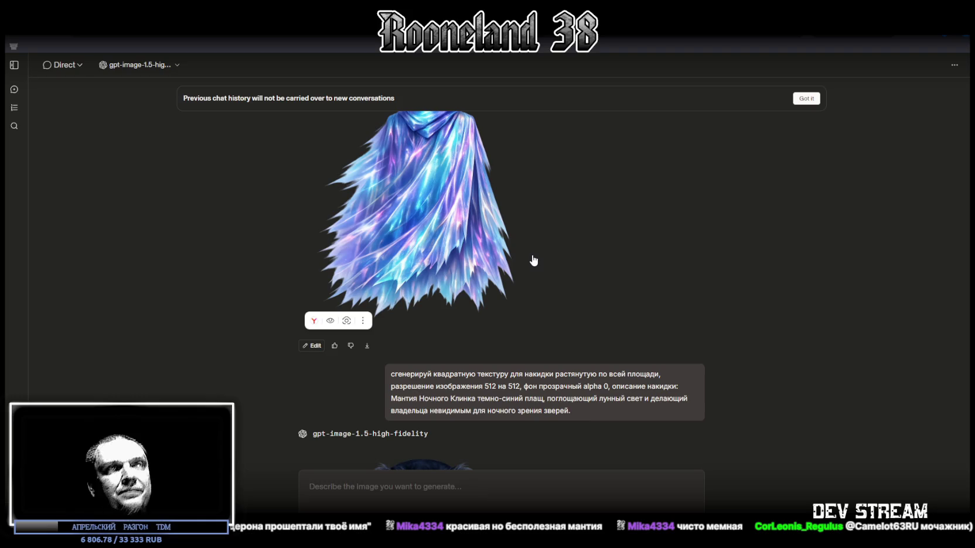
{"action": "scroll", "coordinate": [533, 261], "scroll_direction": "down", "scroll_amount": 2}
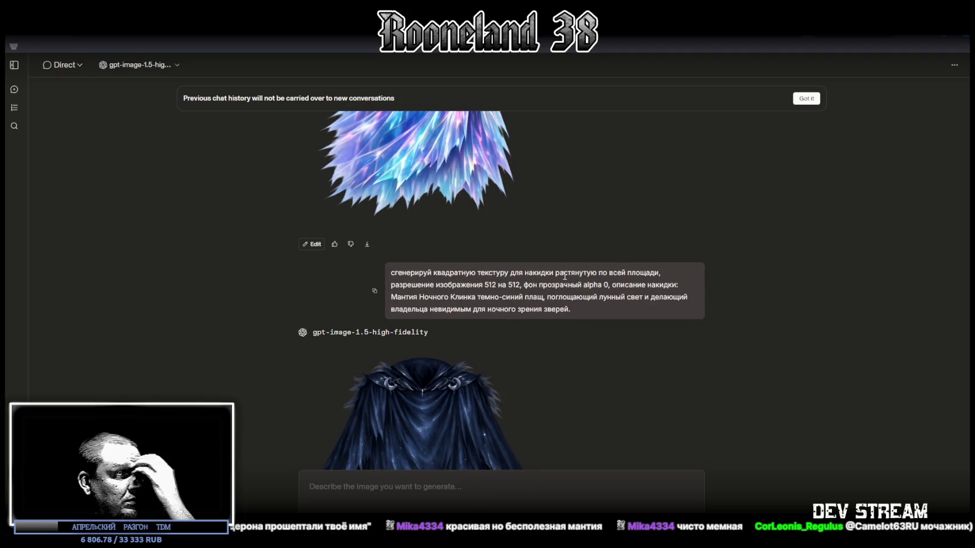
{"action": "scroll", "coordinate": [563, 276], "scroll_direction": "down", "scroll_amount": 3}
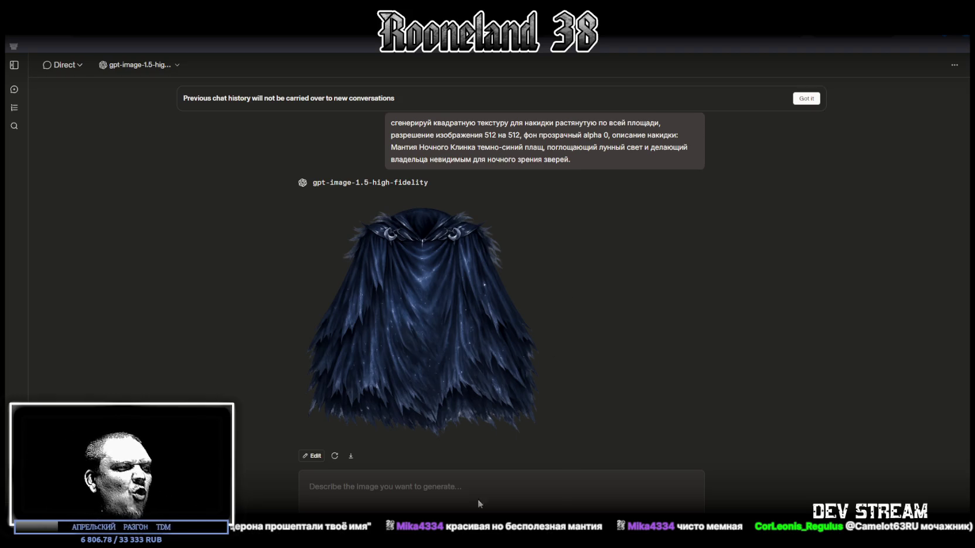
{"action": "scroll", "coordinate": [395, 177], "scroll_direction": "up", "scroll_amount": 1}
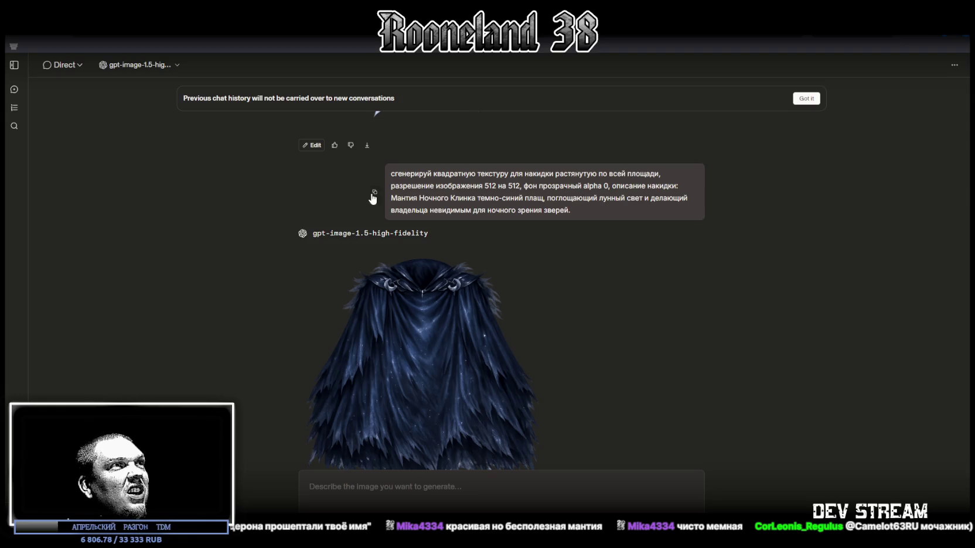
{"action": "scroll", "coordinate": [543, 445], "scroll_direction": "down", "scroll_amount": 1}
{"action": "left_click", "coordinate": [414, 495]}
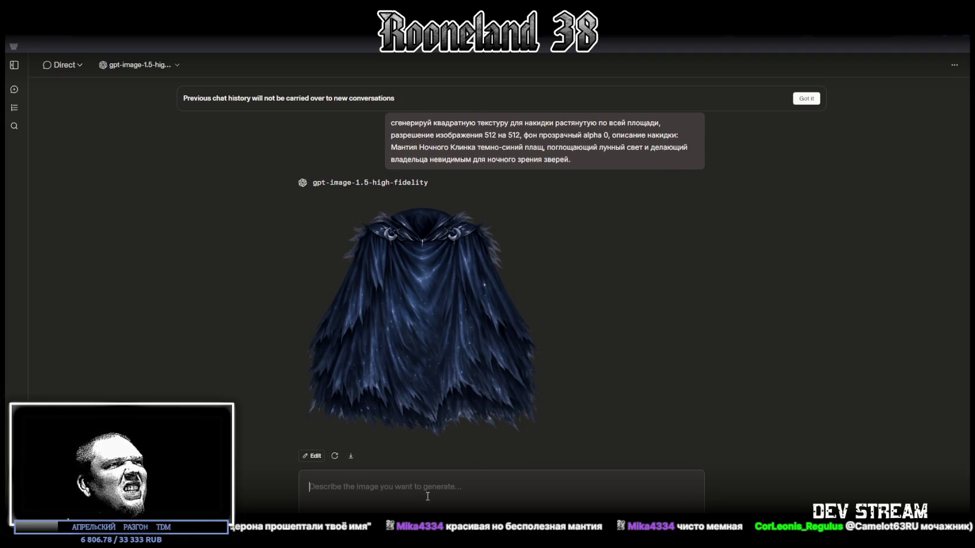
- Request a translucent ghostly cloak texture with the Накидка Призрачного Танца description
{"action": "key", "text": "ctrl+v"}
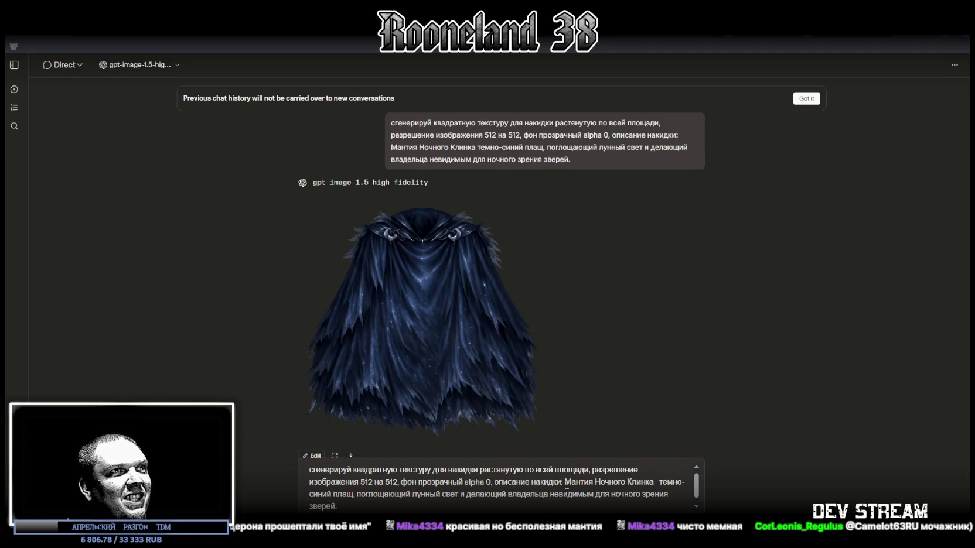
{"action": "left_click_drag", "start_coordinate": [566, 482], "coordinate": [656, 508]}
{"action": "key", "text": "ctrl+v"}
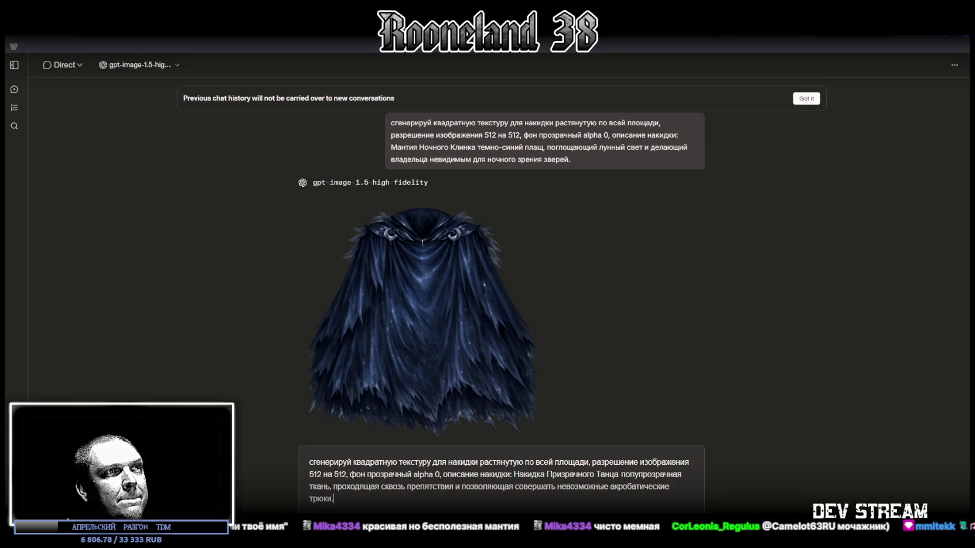
{"action": "key", "text": "Return"}
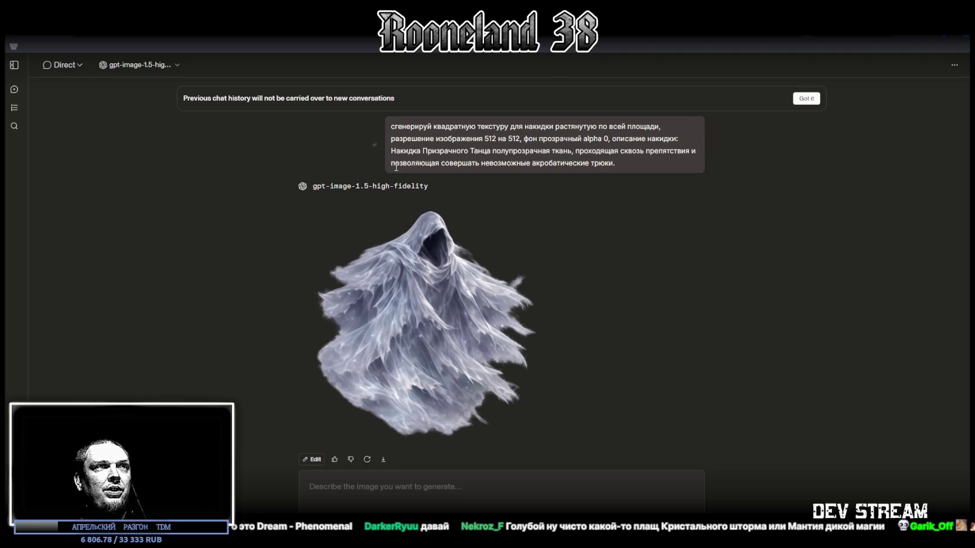
- Request a black raven-feather cloak texture with the Плащ Вороньего Пера description
{"action": "key", "text": "ctrl+v"}
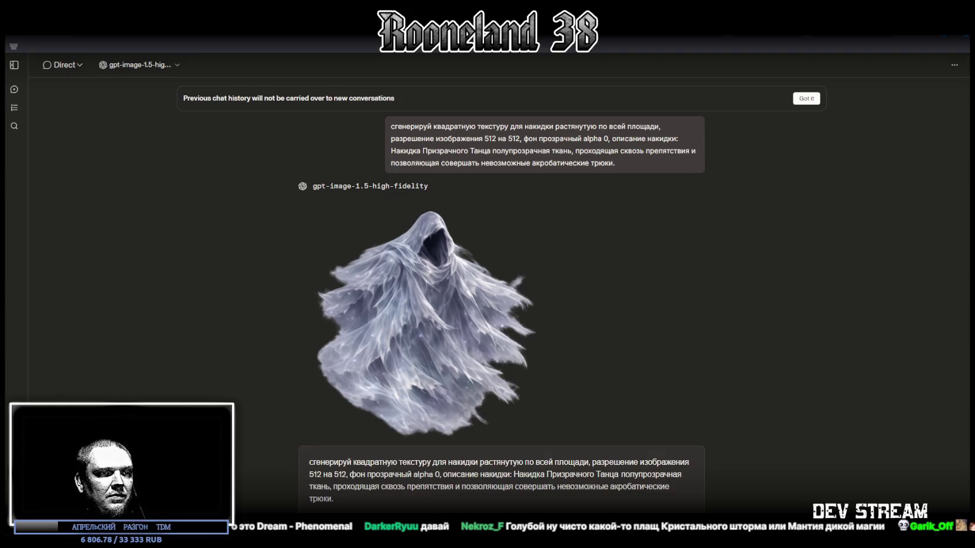
{"action": "left_click_drag", "start_coordinate": [514, 475], "coordinate": [616, 496]}
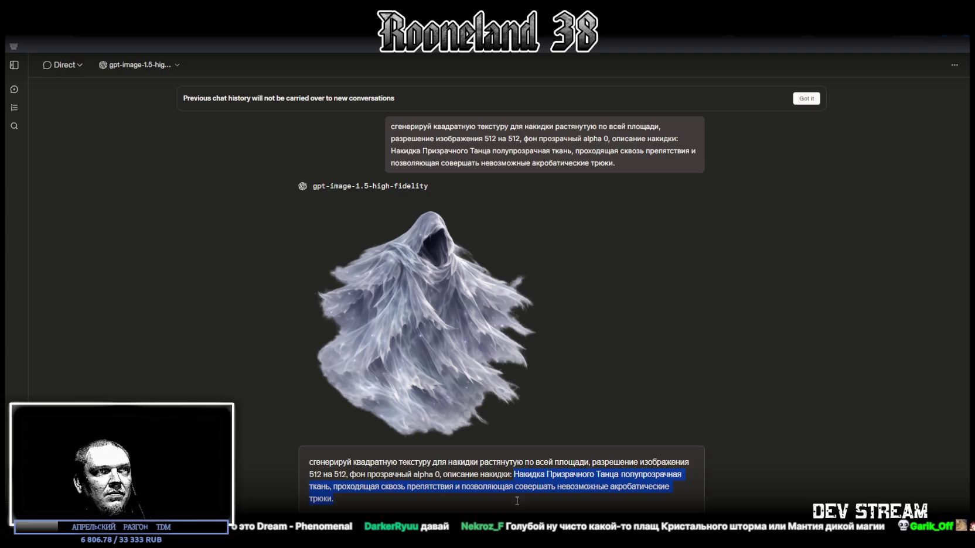
{"action": "key", "text": "ctrl+v"}
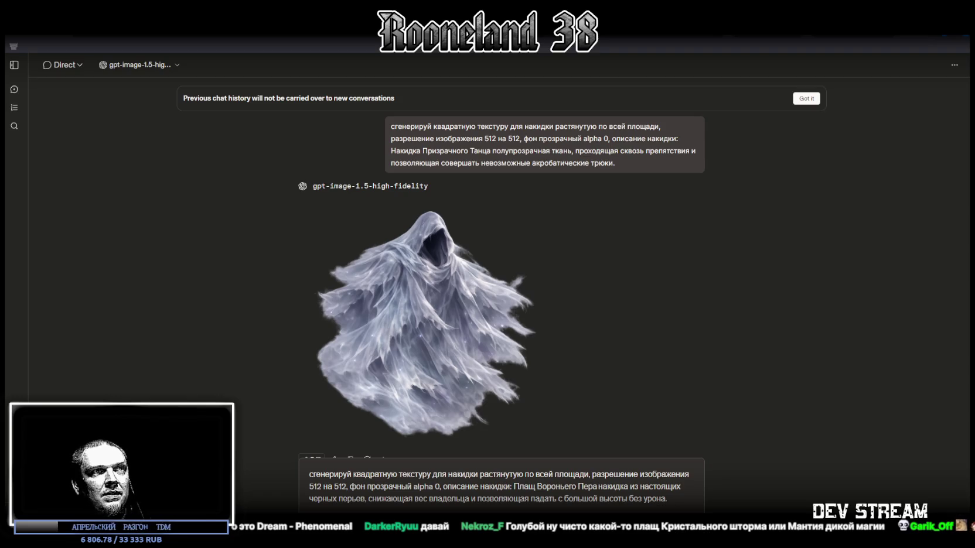
{"action": "key", "text": "Return"}
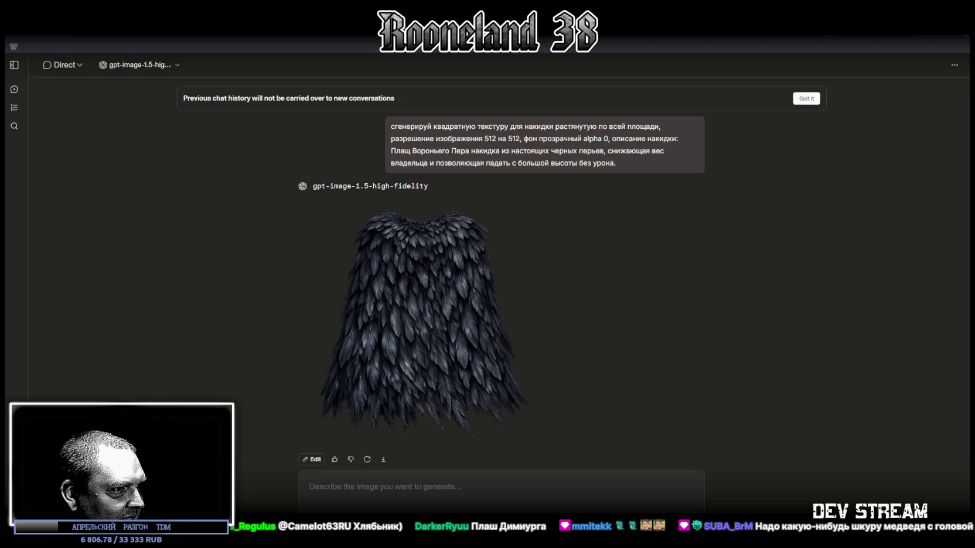
- Request a grey blurred fur cloak texture with the Мантия Быстрого Угасания description
{"action": "left_click", "coordinate": [375, 146]}
{"action": "key", "text": "ctrl+v"}
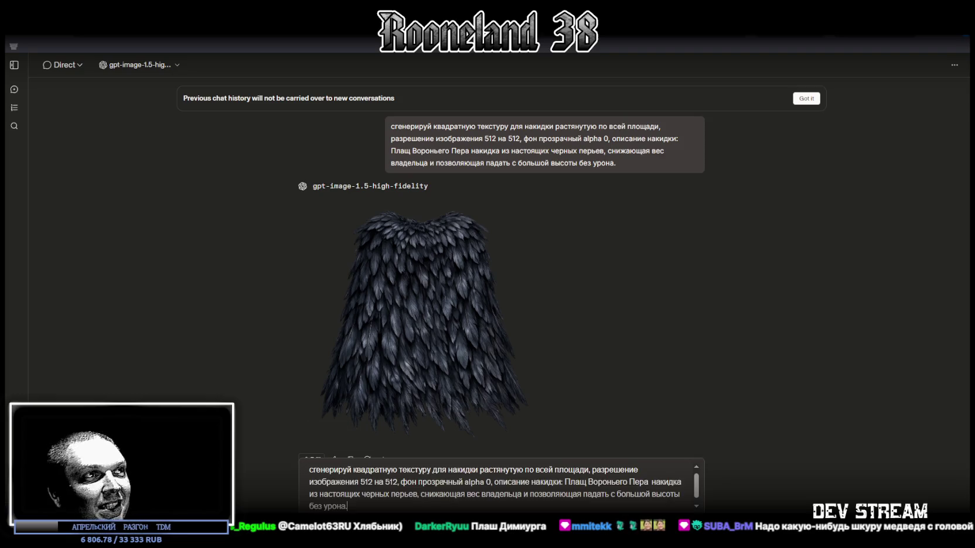
{"action": "scroll", "coordinate": [500, 320], "scroll_direction": "down", "scroll_amount": 1}
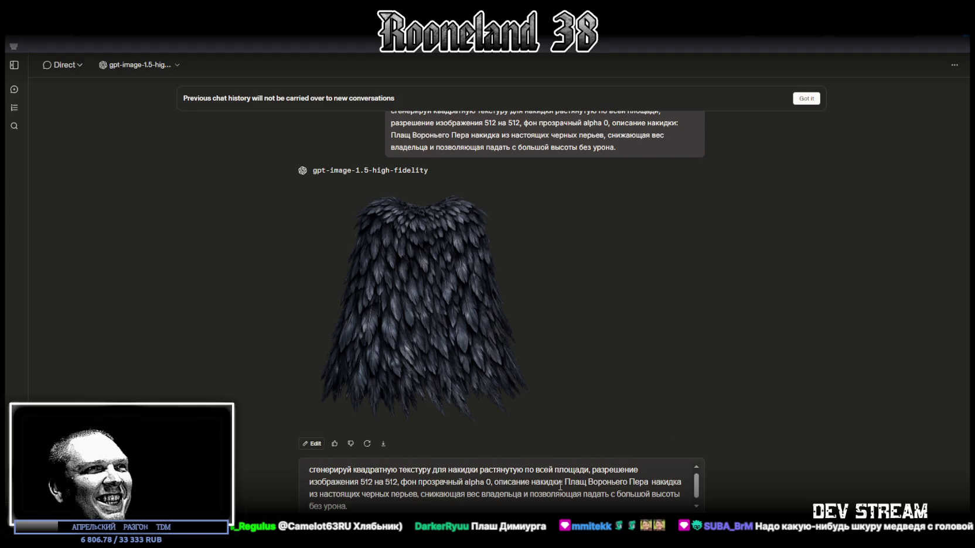
{"action": "left_click_drag", "start_coordinate": [560, 486], "coordinate": [351, 507]}
{"action": "key", "text": "ctrl+v"}
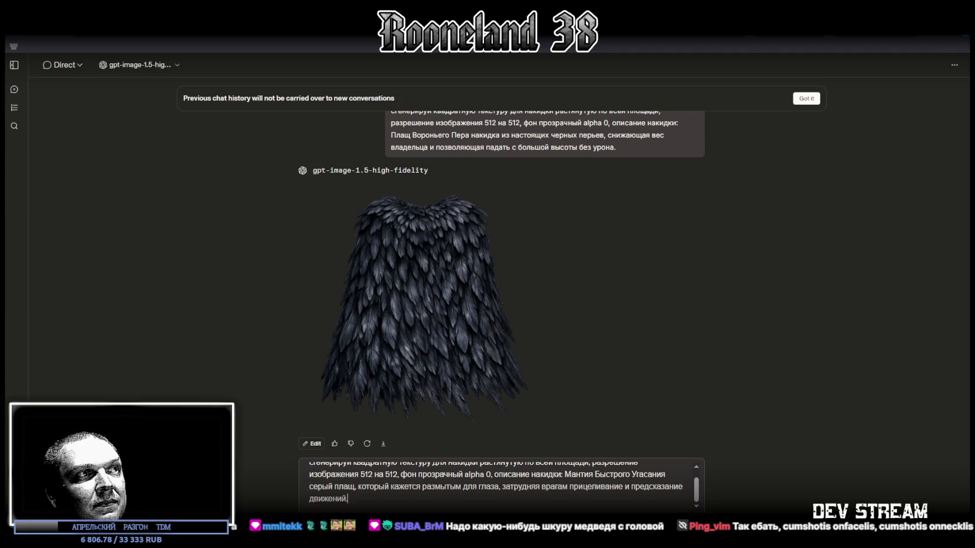
{"action": "key", "text": "Return"}
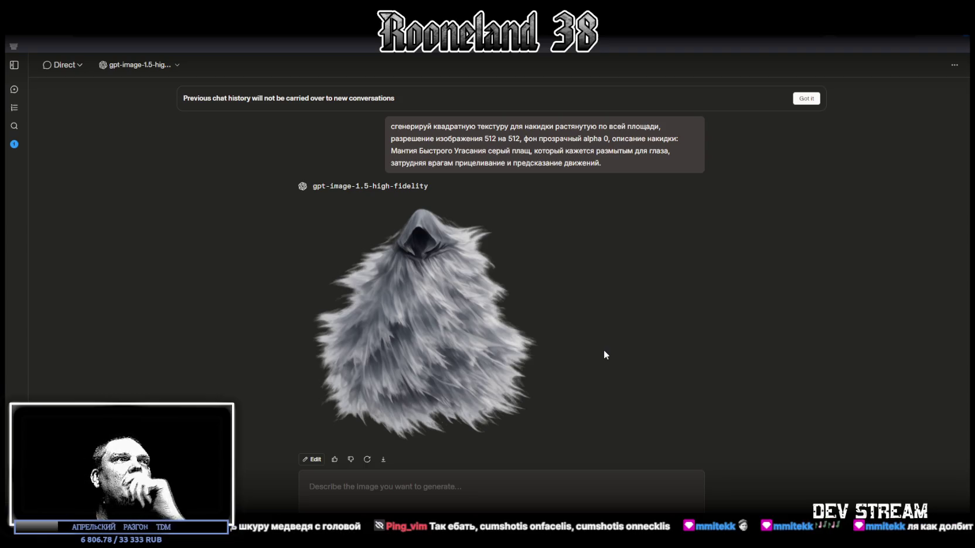
- Compare earlier cloaks, then send a Накидка Ледяного Ветра cold-fabric cloak texture request
{"action": "scroll", "coordinate": [603, 354], "scroll_direction": "up", "scroll_amount": 10}
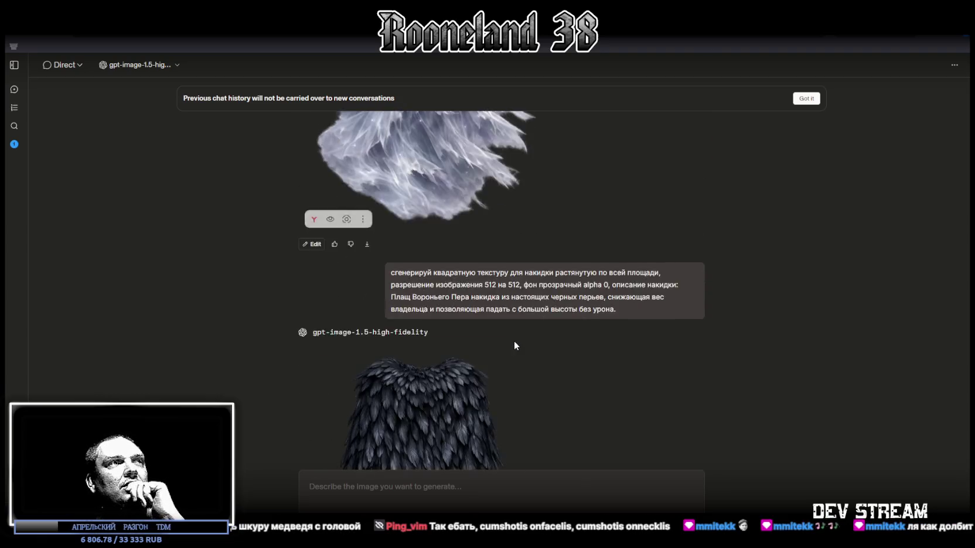
{"action": "scroll", "coordinate": [515, 345], "scroll_direction": "down", "scroll_amount": 10}
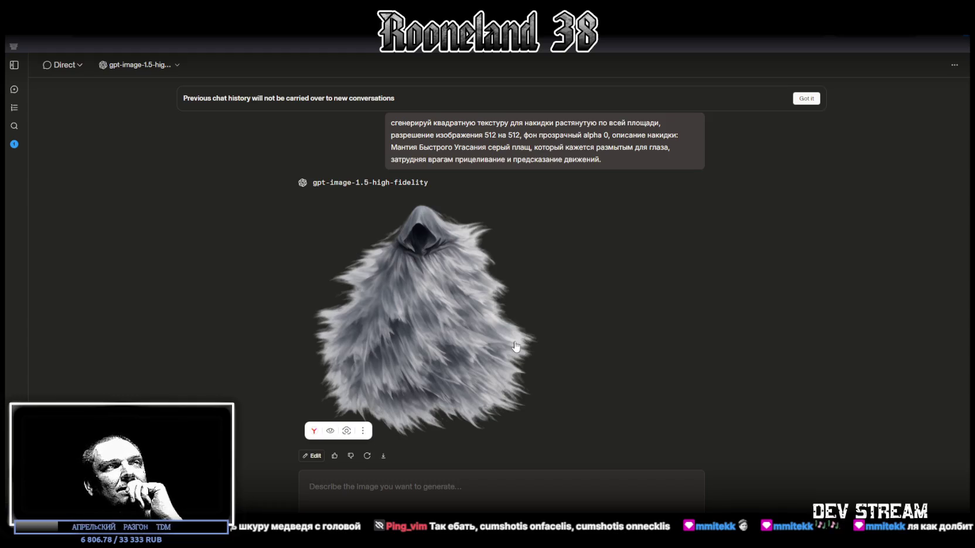
{"action": "scroll", "coordinate": [517, 328], "scroll_direction": "up", "scroll_amount": 10}
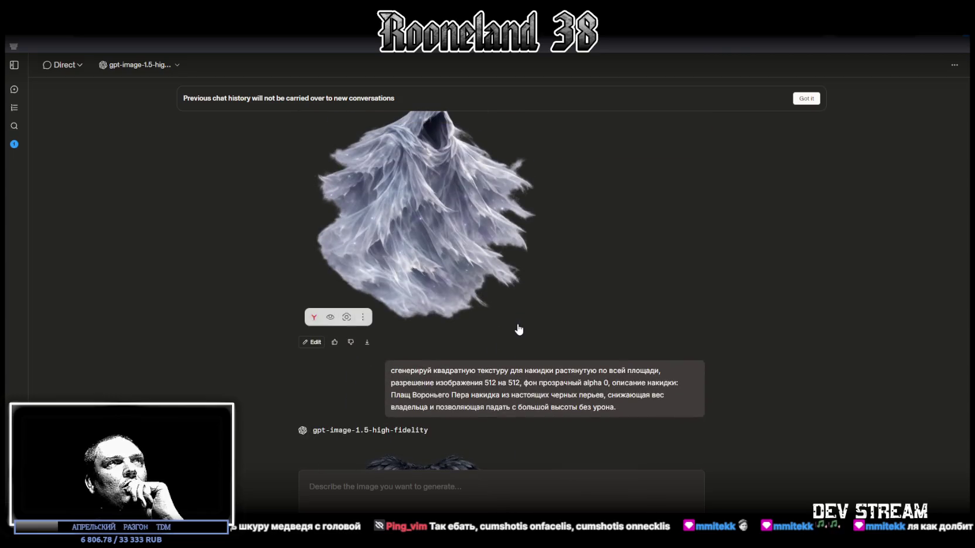
{"action": "scroll", "coordinate": [519, 329], "scroll_direction": "down", "scroll_amount": 10}
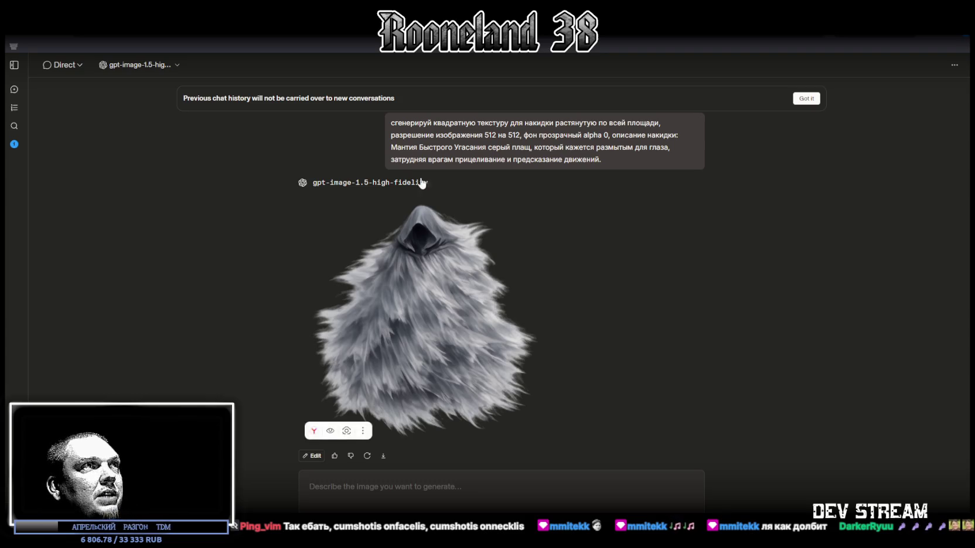
{"action": "left_click", "coordinate": [445, 486]}
{"action": "type", "text": "сгенерируй квадратную текстуру для накидки растянутую по всей площади, разрешение изображения 512 на 512, фон прозрачный alpha 0, описание накидки: Мантия Быстрого Угасания серый плащ, который кажется размытым для глаза, затрудняя врагам прицеливание и предсказание движений."}
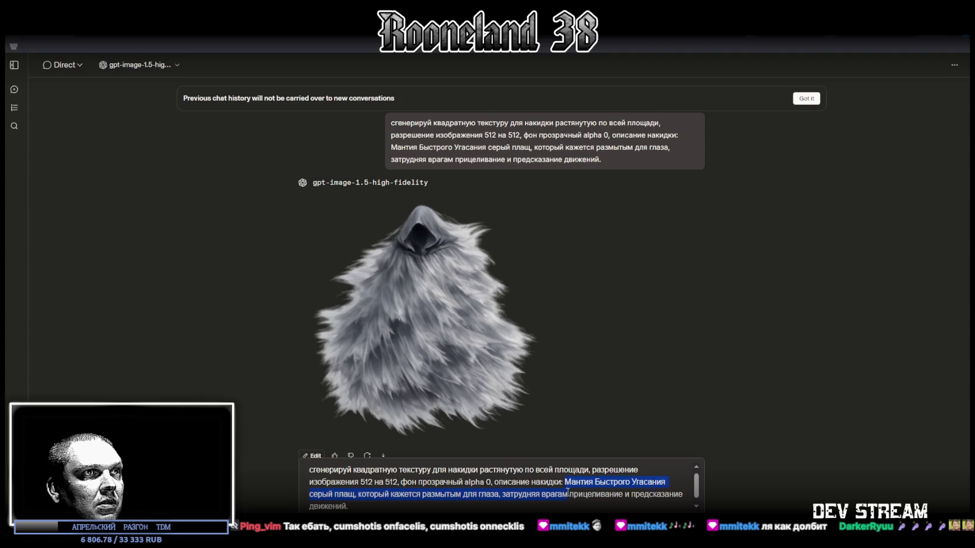
{"action": "key", "text": "ctrl+a"}
{"action": "key", "text": "ctrl+v"}
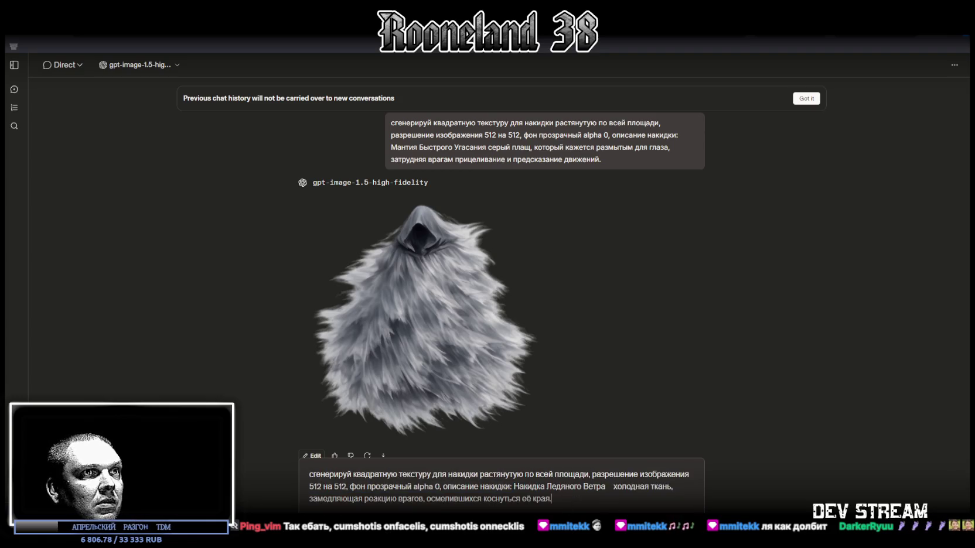
{"action": "key", "text": "Return"}
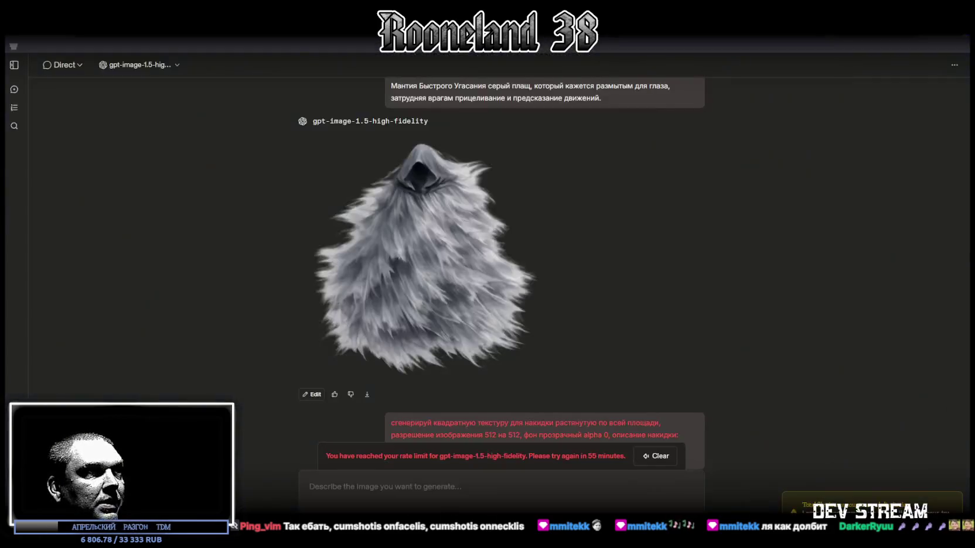
- Scroll down to the rate-limit error returned for the Накидка Ледяного Ветра request
{"action": "scroll", "coordinate": [584, 411], "scroll_direction": "down", "scroll_amount": 1}
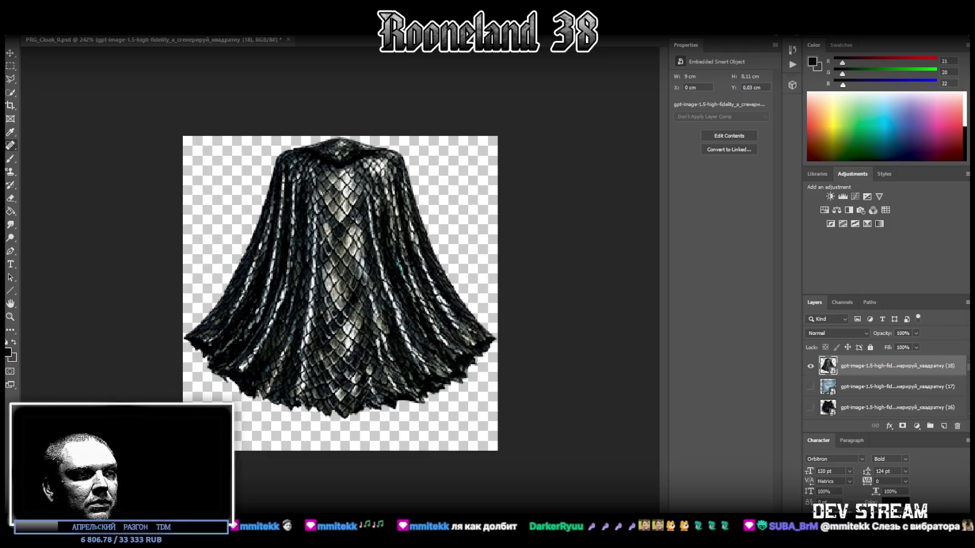
- Place the iridescent blue-violet crystal cloak image into PRG_Cloak_0.psd as a new layer
{"action": "left_click_drag", "start_coordinate": [408, 436], "coordinate": [407, 435]}
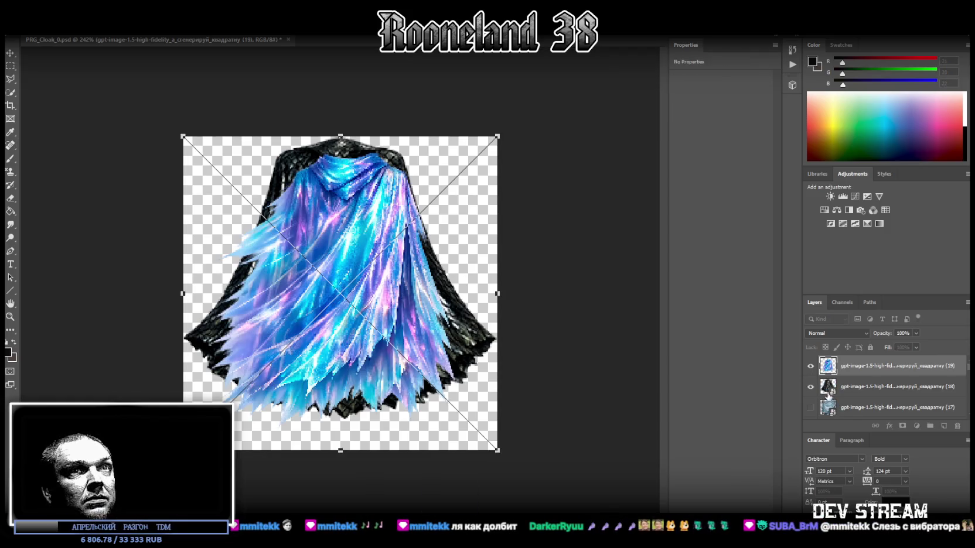
- Hide the black scaled cloak layer and stretch the crystal cloak taller, nudged slightly sideways
{"action": "left_click", "coordinate": [810, 387]}
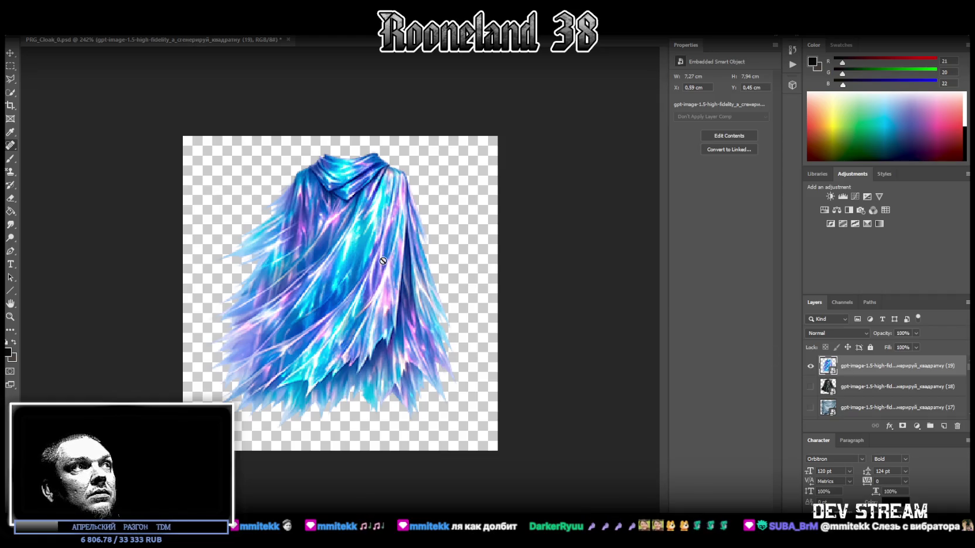
{"action": "key", "text": "ctrl+t"}
{"action": "left_click_drag", "start_coordinate": [340, 136], "coordinate": [337, 118]}
{"action": "mouse_move", "coordinate": [386, 191]}
{"action": "left_mouse_down"}
{"action": "mouse_move", "coordinate": [342, 207]}
{"action": "mouse_move", "coordinate": [366, 209]}
{"action": "mouse_move", "coordinate": [334, 208]}
{"action": "mouse_move", "coordinate": [349, 207]}
{"action": "left_mouse_up"}
{"action": "left_click", "coordinate": [10, 53]}
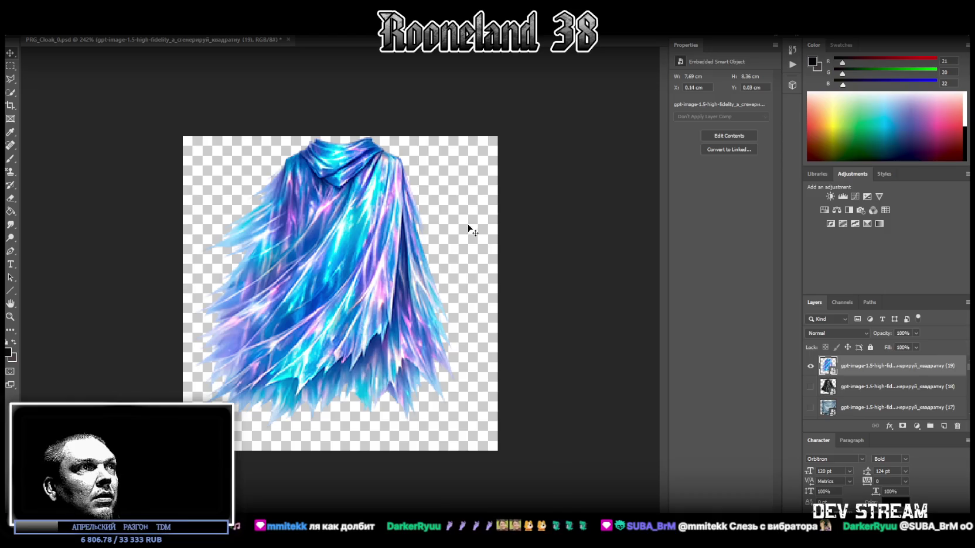
- Hide the blue crystal cloak and place the dark blue feathered cloak as a new layer, nudged upward
{"action": "left_click", "coordinate": [26, 29]}
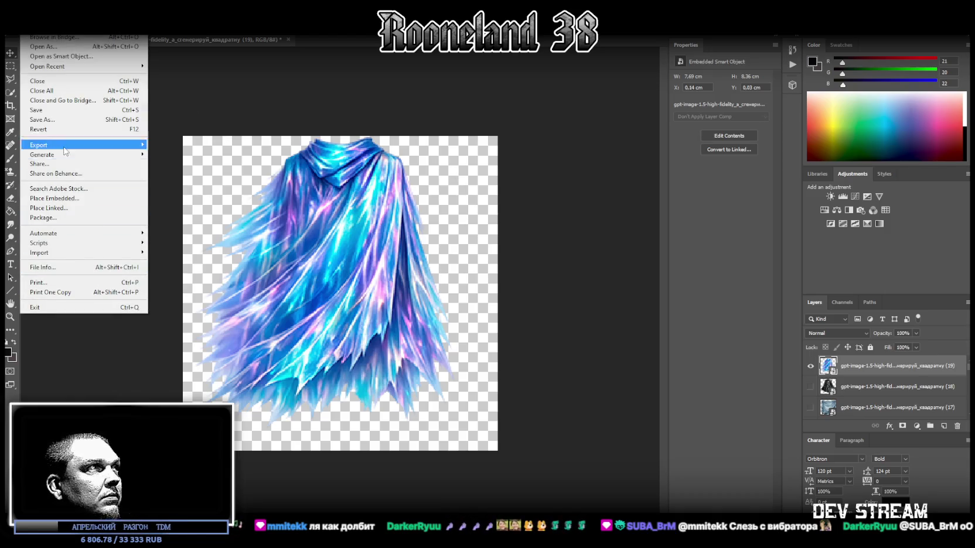
{"action": "left_click", "coordinate": [89, 121]}
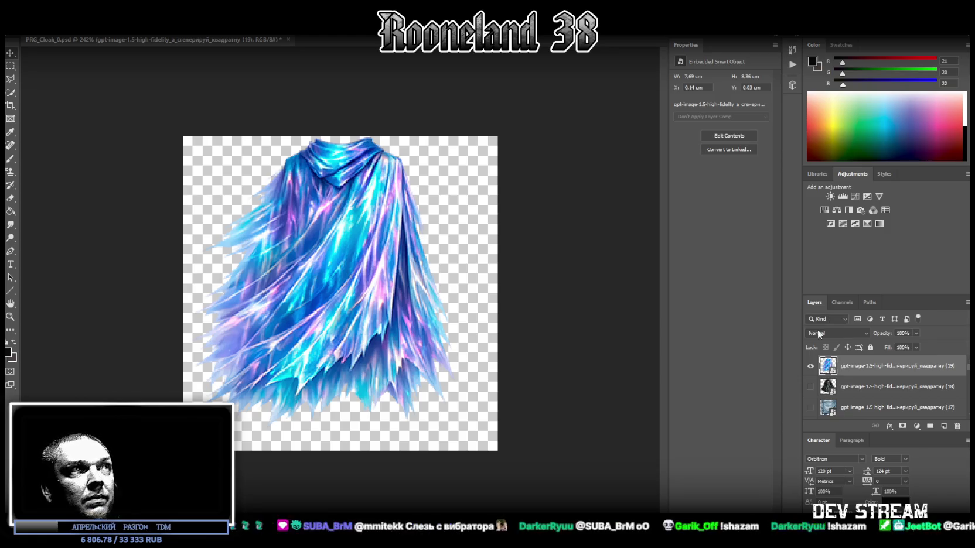
{"action": "left_click", "coordinate": [811, 366]}
{"action": "left_click_drag", "start_coordinate": [431, 319], "coordinate": [413, 331]}
{"action": "mouse_move", "coordinate": [342, 194]}
{"action": "left_mouse_down"}
{"action": "mouse_move", "coordinate": [340, 181]}
{"action": "mouse_move", "coordinate": [343, 205]}
{"action": "left_mouse_up"}
{"action": "key", "text": "Return"}
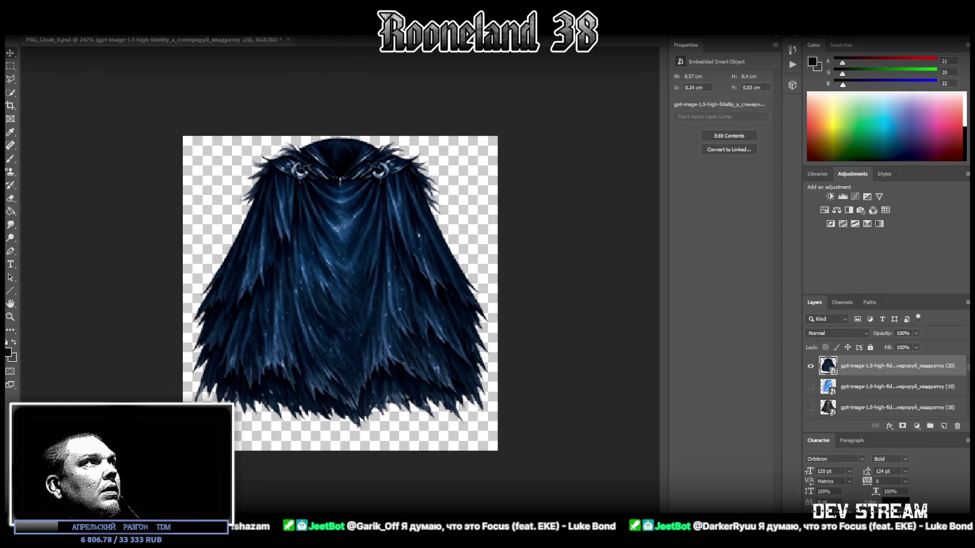
- Bring in the pale ghostly hooded cloak as a new top layer and hide the dark blue cloak
{"action": "left_click", "coordinate": [24, 28]}
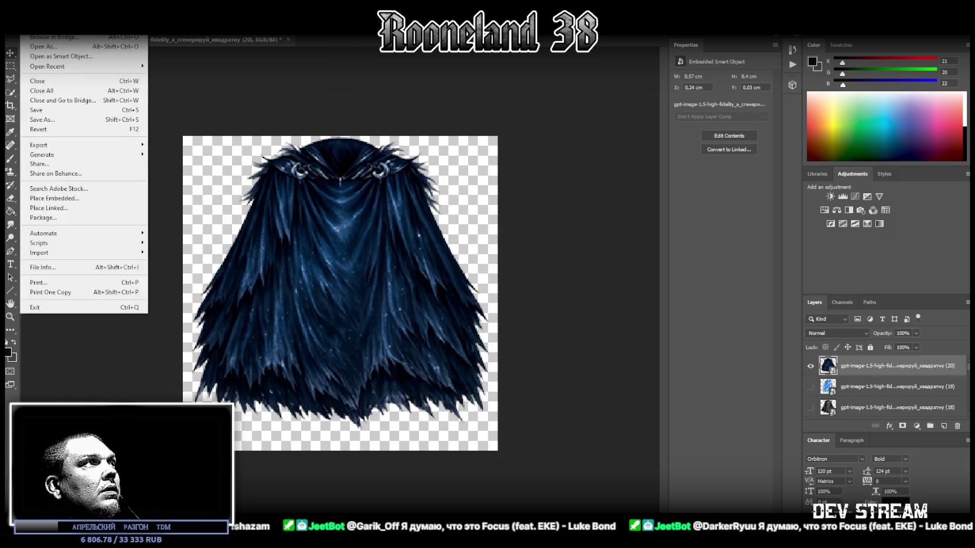
{"action": "left_click", "coordinate": [73, 124]}
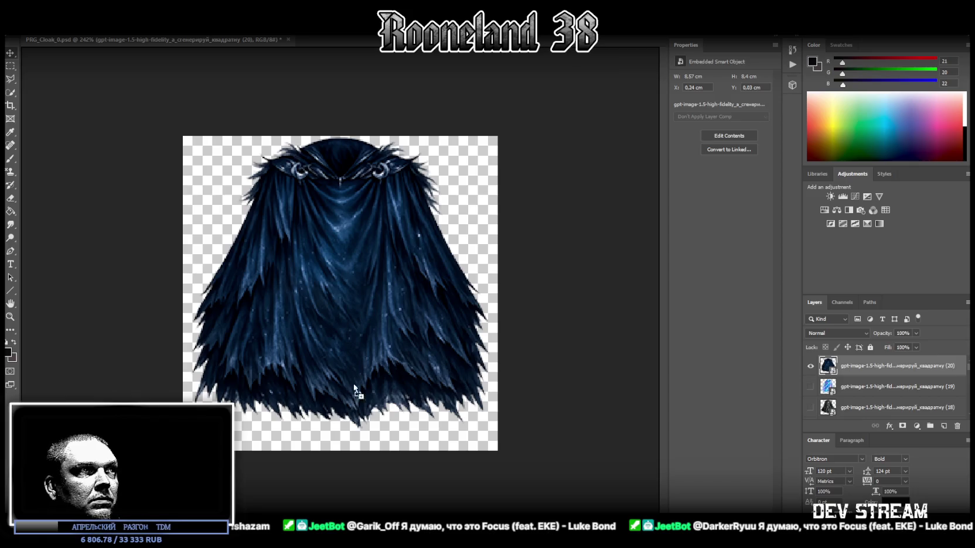
{"action": "left_click", "coordinate": [810, 386]}
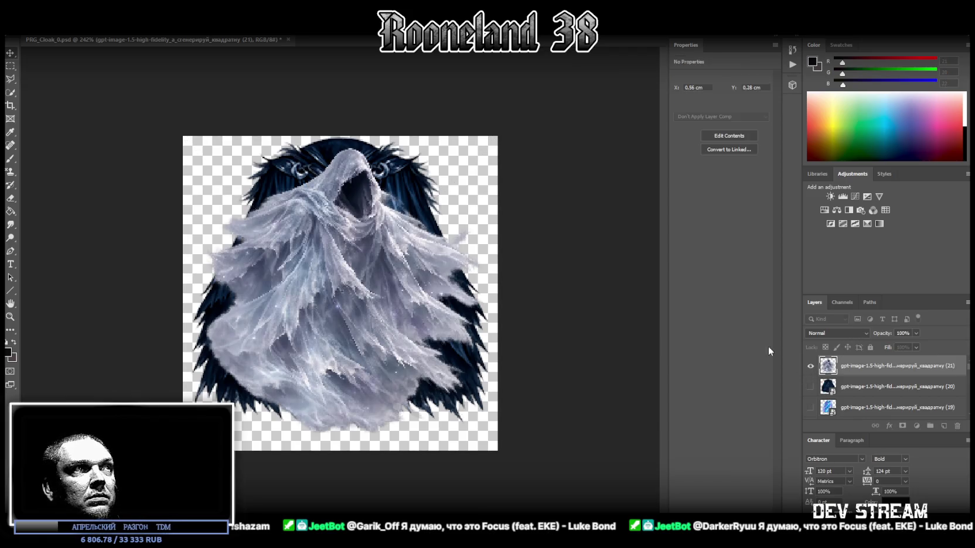
- Shift the ghost cloak up, rasterize it, then convert it back into a smart object
{"action": "mouse_move", "coordinate": [350, 286]}
{"action": "left_mouse_down"}
{"action": "mouse_move", "coordinate": [354, 239]}
{"action": "mouse_move", "coordinate": [355, 280]}
{"action": "left_mouse_up"}
{"action": "left_click", "coordinate": [10, 65]}
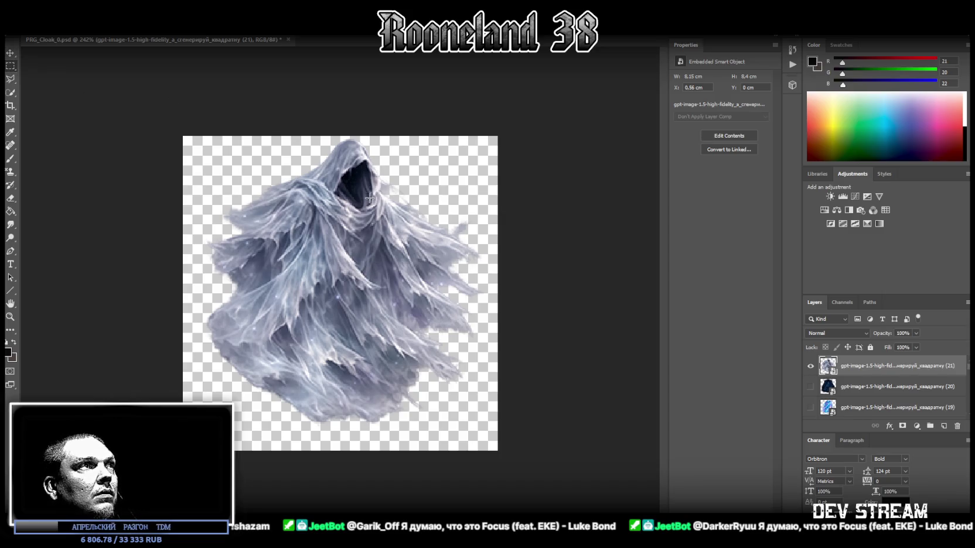
{"action": "right_click", "coordinate": [851, 367]}
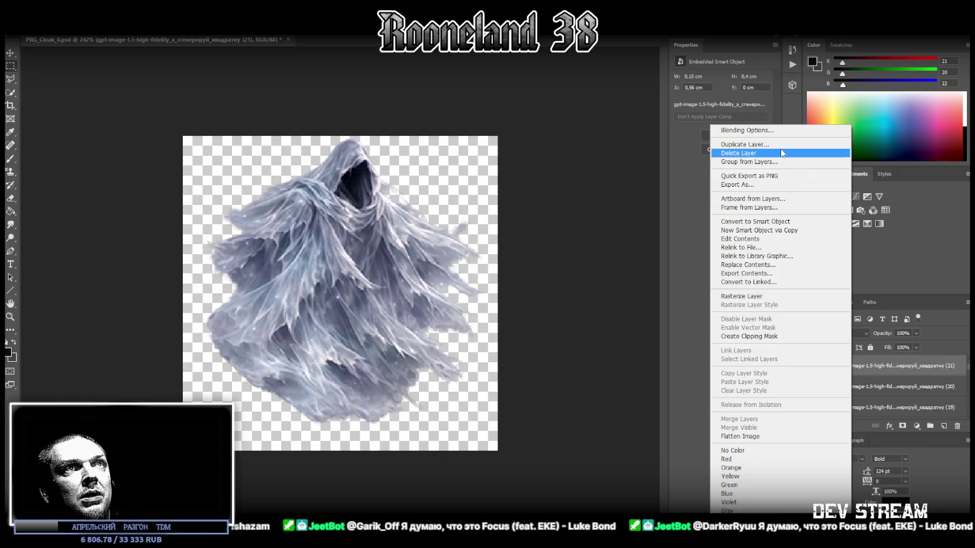
{"action": "left_click", "coordinate": [791, 297]}
{"action": "right_click", "coordinate": [860, 365]}
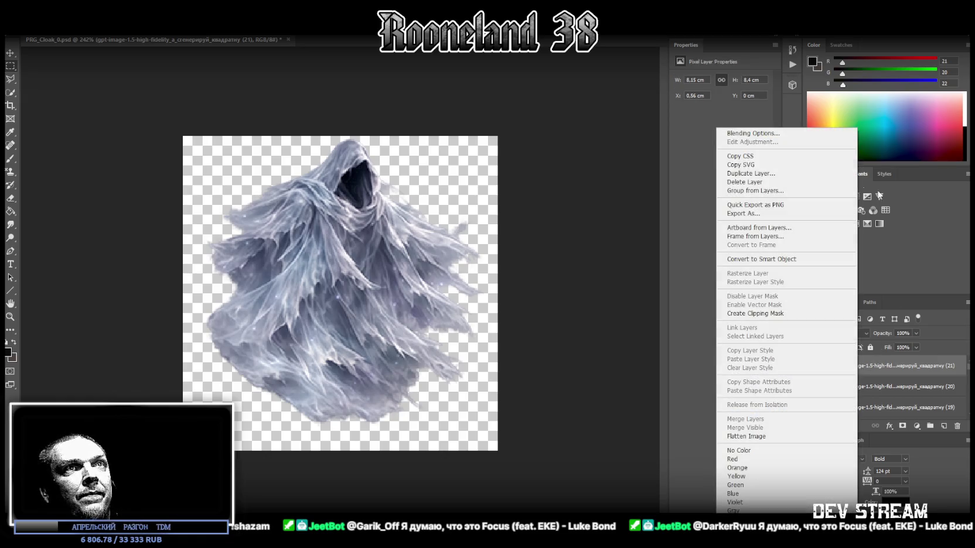
{"action": "left_click", "coordinate": [762, 258]}
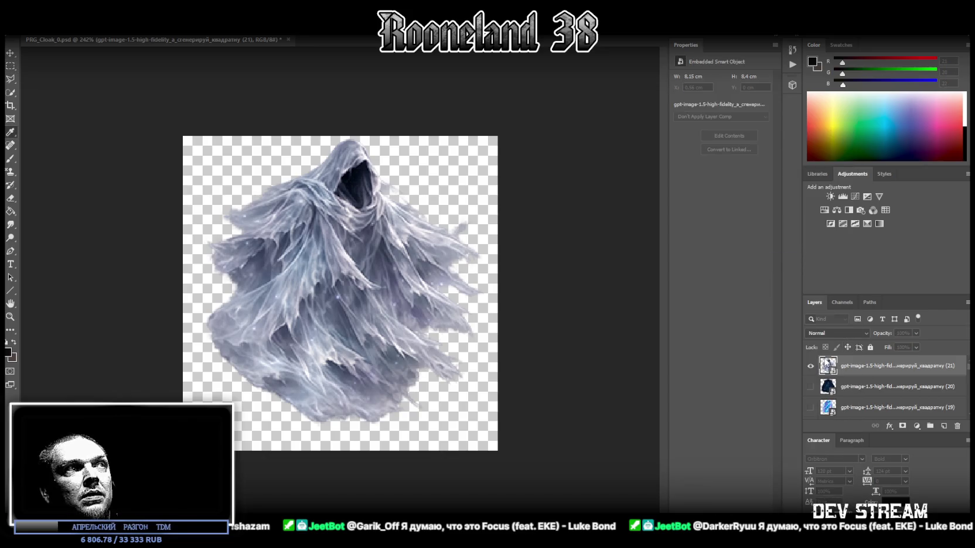
- Open the ghost cloak smart object's contents and zoom in on the image
{"action": "left_click", "coordinate": [729, 135]}
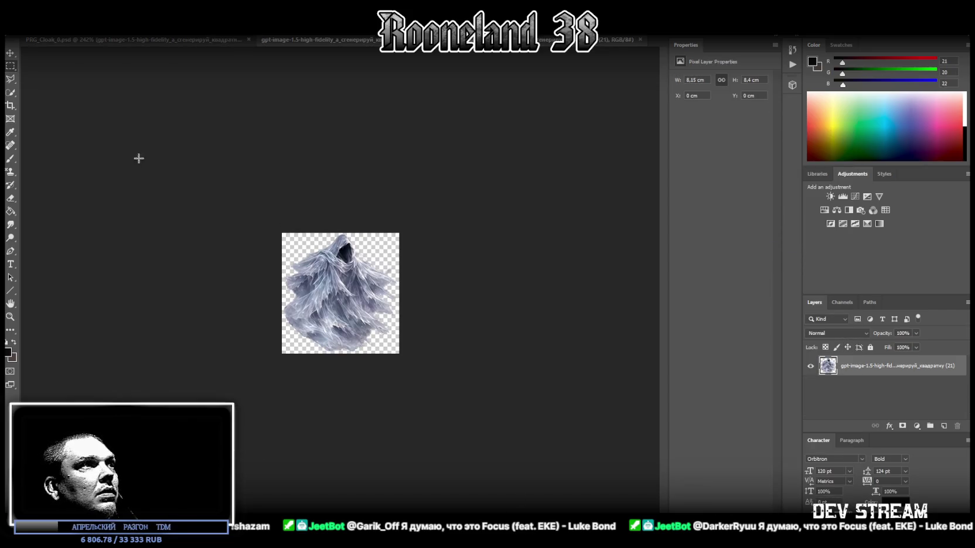
{"action": "key", "text": "z"}
{"action": "key", "text": "ctrl+1"}
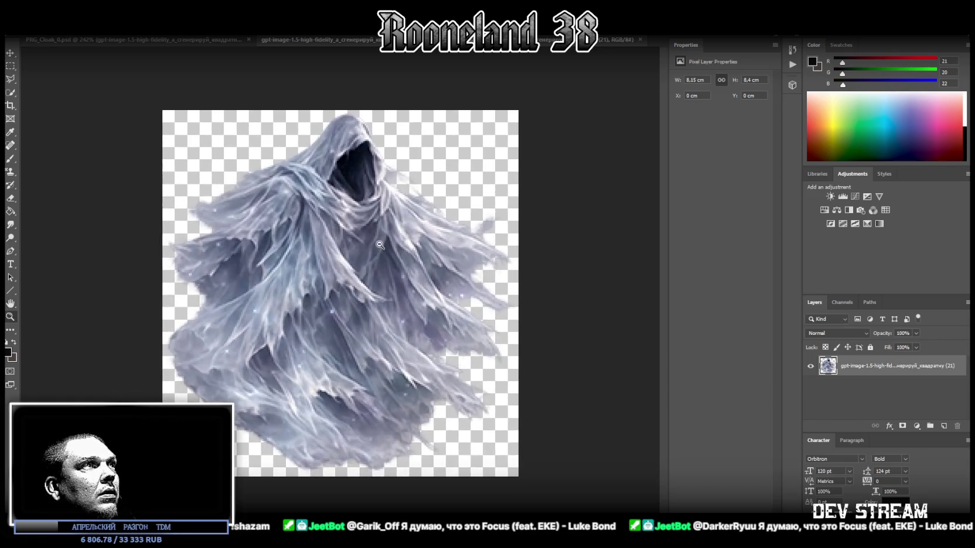
- Cut the top of the hood onto its own layer and make it a smart object
{"action": "left_click", "coordinate": [13, 68]}
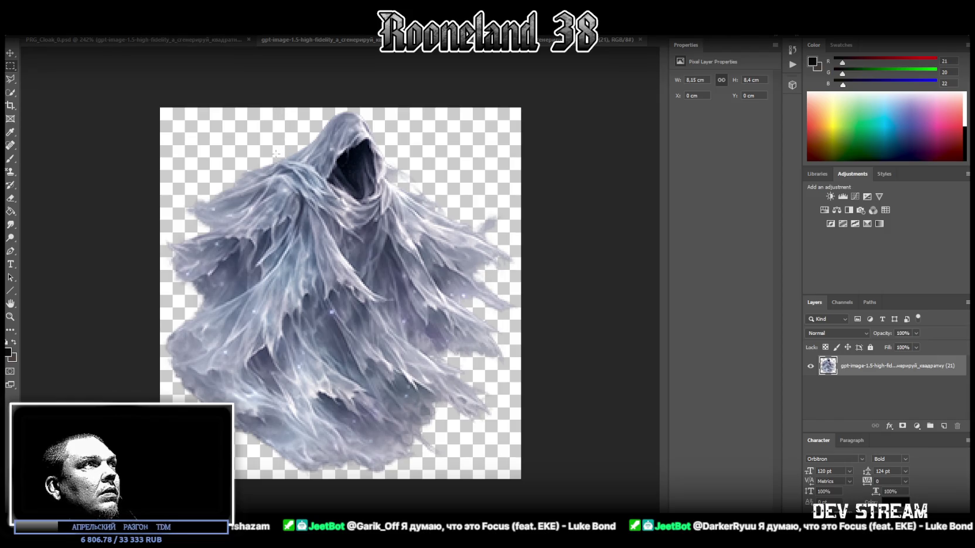
{"action": "mouse_move", "coordinate": [274, 156]}
{"action": "left_mouse_down"}
{"action": "mouse_move", "coordinate": [431, 136]}
{"action": "mouse_move", "coordinate": [434, 110]}
{"action": "left_mouse_up"}
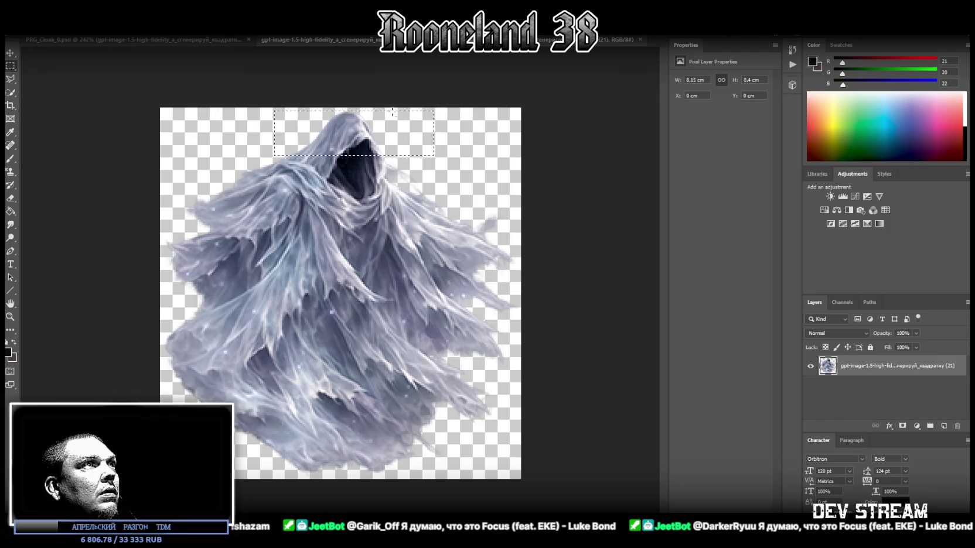
{"action": "right_click", "coordinate": [325, 139]}
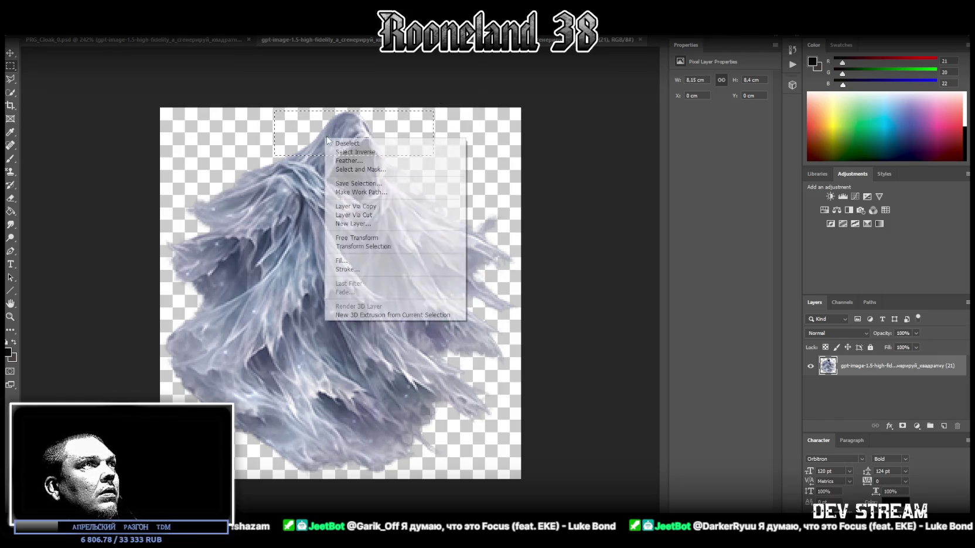
{"action": "left_click", "coordinate": [396, 218]}
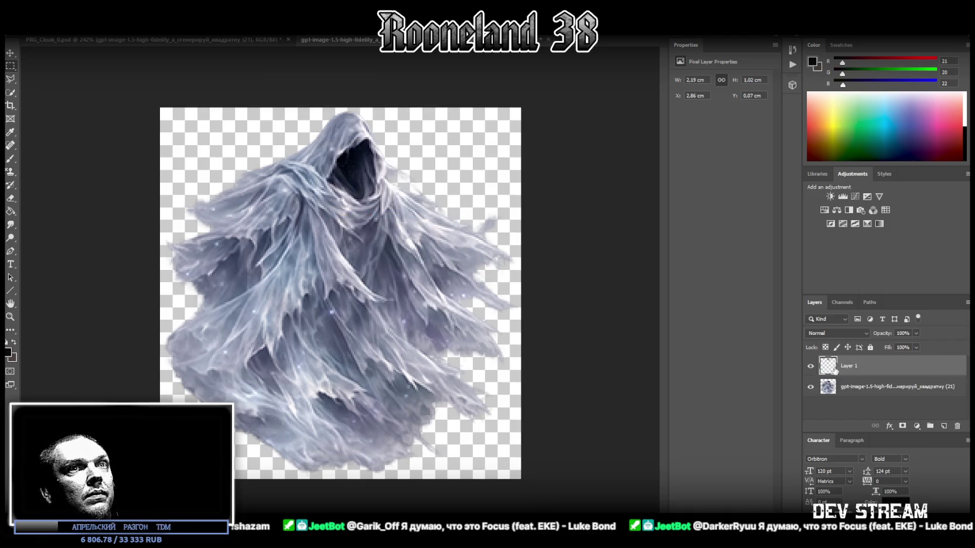
{"action": "right_click", "coordinate": [866, 363]}
{"action": "left_click", "coordinate": [787, 259]}
- Rotate, move and distort the cut hood piece down over the face opening
{"action": "key", "text": "ctrl+t"}
{"action": "mouse_move", "coordinate": [418, 118]}
{"action": "left_mouse_down"}
{"action": "mouse_move", "coordinate": [417, 160]}
{"action": "mouse_move", "coordinate": [419, 151]}
{"action": "mouse_move", "coordinate": [366, 169]}
{"action": "mouse_move", "coordinate": [373, 173]}
{"action": "left_mouse_up"}
{"action": "left_click_drag", "start_coordinate": [436, 176], "coordinate": [438, 160]}
{"action": "left_click_drag", "start_coordinate": [375, 163], "coordinate": [384, 168]}
{"action": "left_click_drag", "start_coordinate": [393, 125], "coordinate": [388, 120]}
{"action": "left_click_drag", "start_coordinate": [374, 153], "coordinate": [375, 157]}
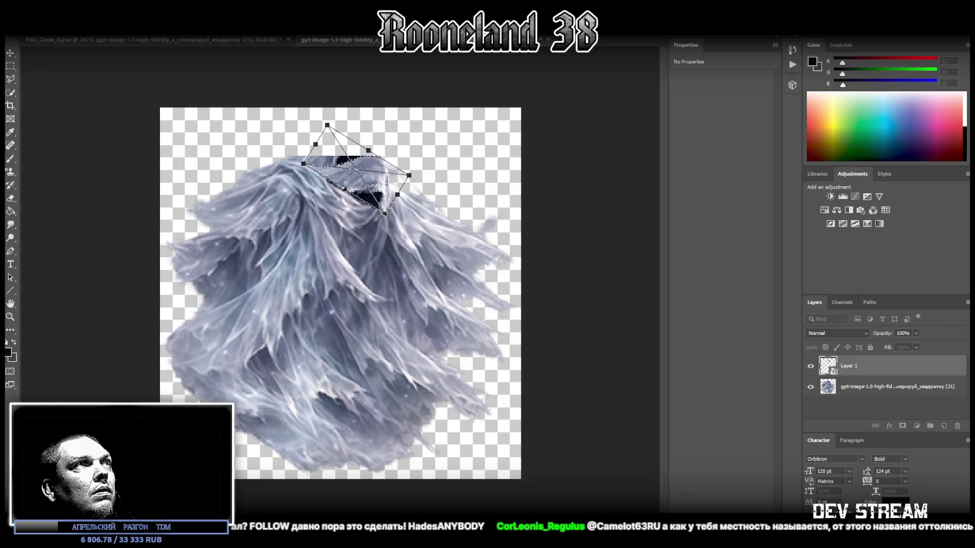
{"action": "key", "text": "Return"}
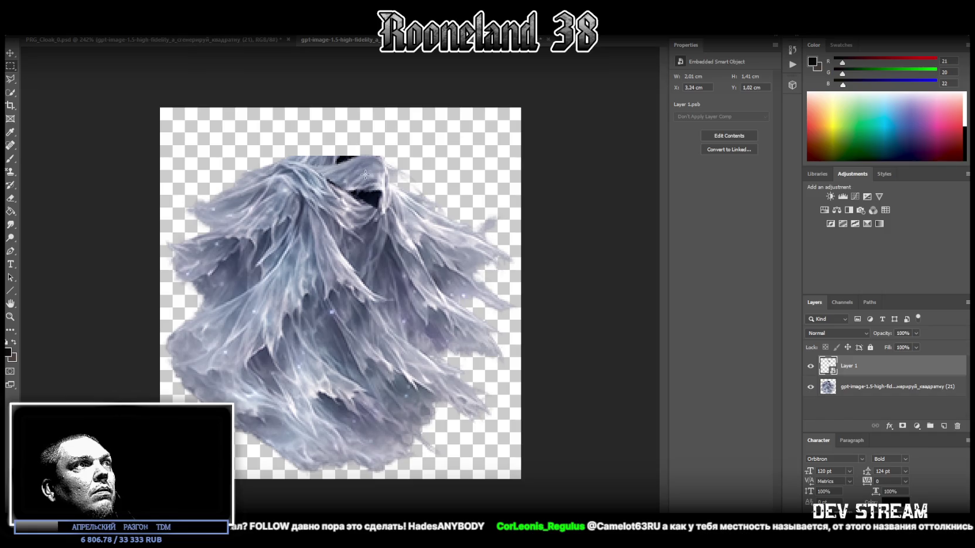
{"action": "key", "text": "ctrl+t"}
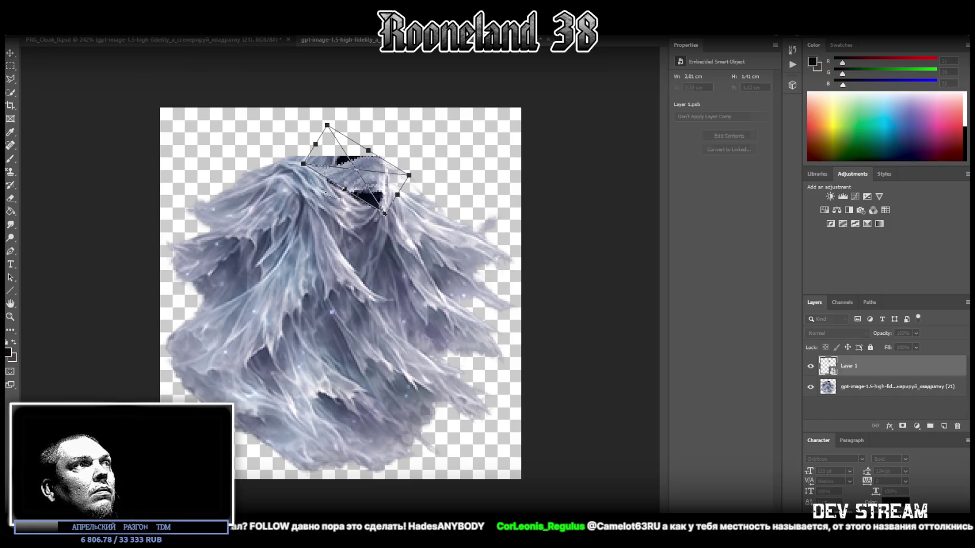
{"action": "left_click_drag", "start_coordinate": [342, 192], "coordinate": [334, 197]}
{"action": "key", "text": "Return"}
{"action": "left_click_drag", "start_coordinate": [345, 177], "coordinate": [352, 171]}
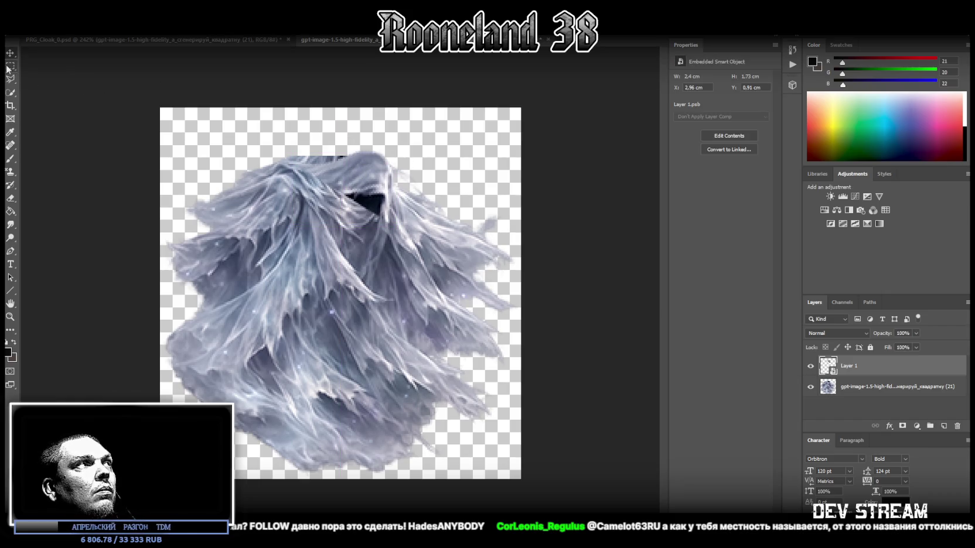
- Rasterize the hood piece and erase its dark patch with a soft round eraser
{"action": "left_click", "coordinate": [11, 197]}
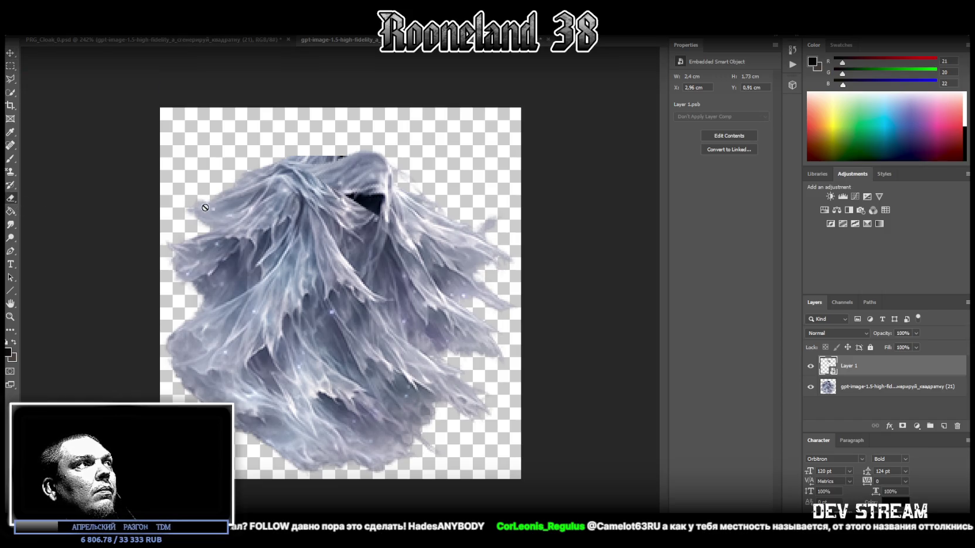
{"action": "left_click", "coordinate": [391, 206]}
{"action": "key", "text": "Return"}
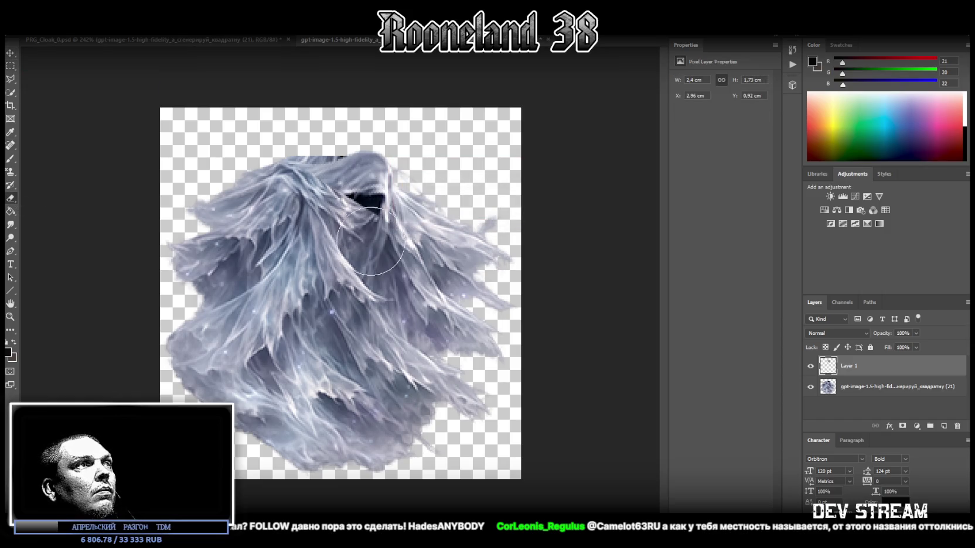
{"action": "left_click", "coordinate": [73, 34]}
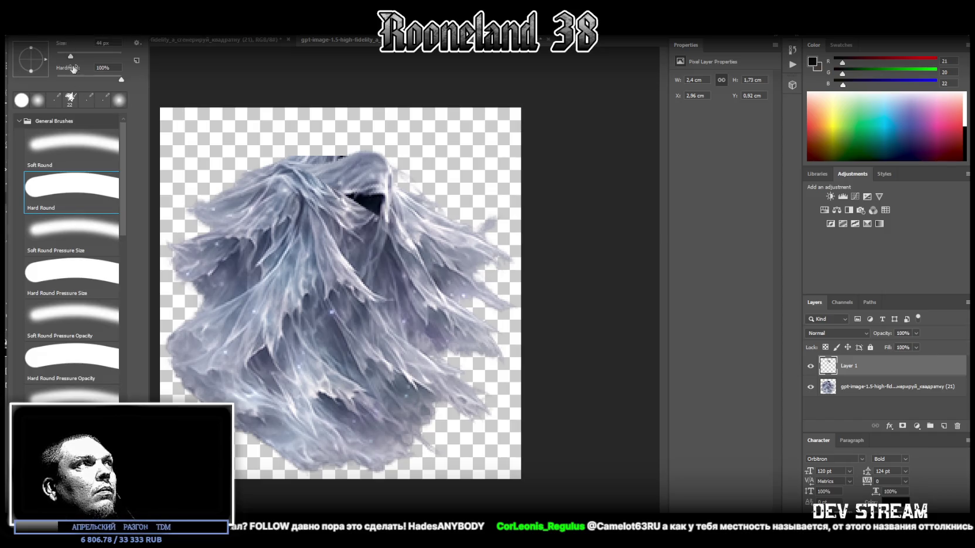
{"action": "left_click", "coordinate": [81, 139]}
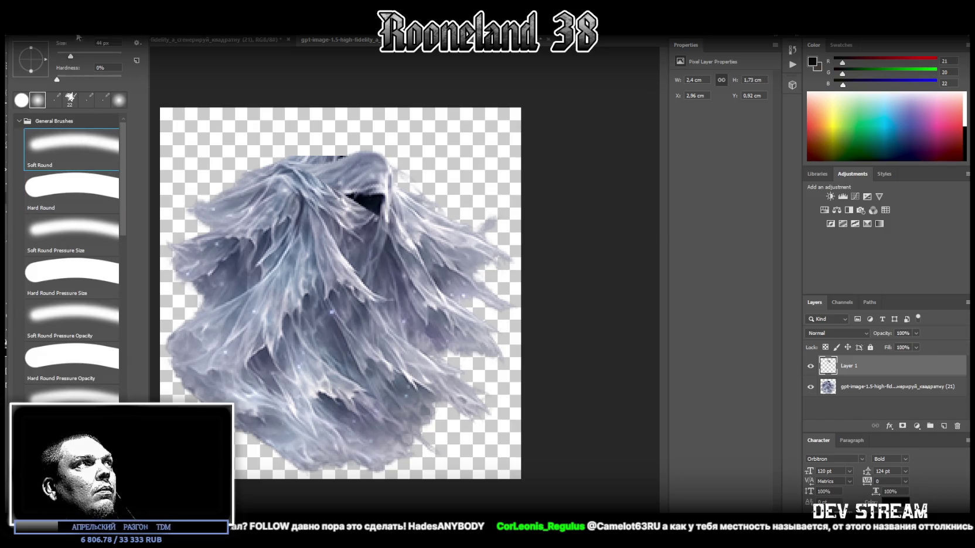
{"action": "left_click", "coordinate": [375, 215]}
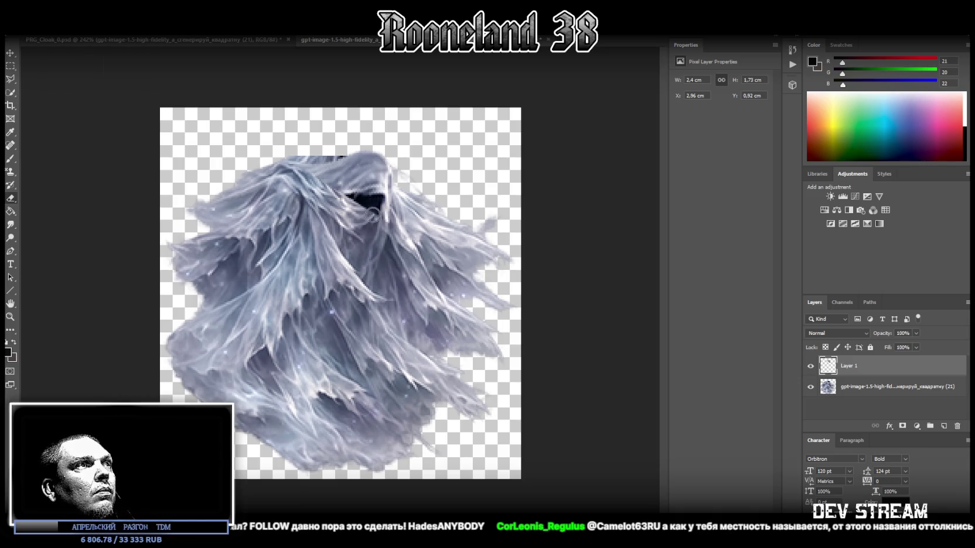
{"action": "left_click_drag", "start_coordinate": [382, 206], "coordinate": [352, 201]}
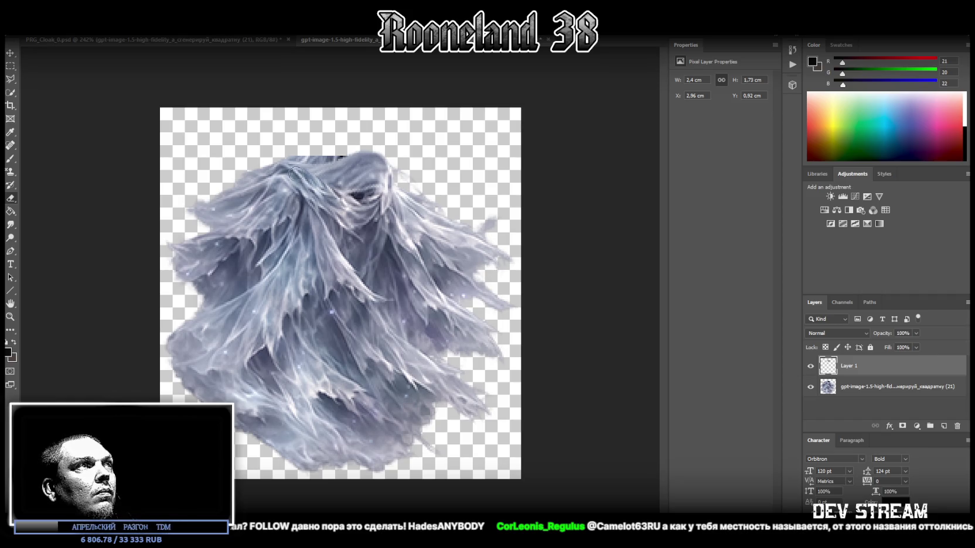
{"action": "left_click", "coordinate": [855, 386]}
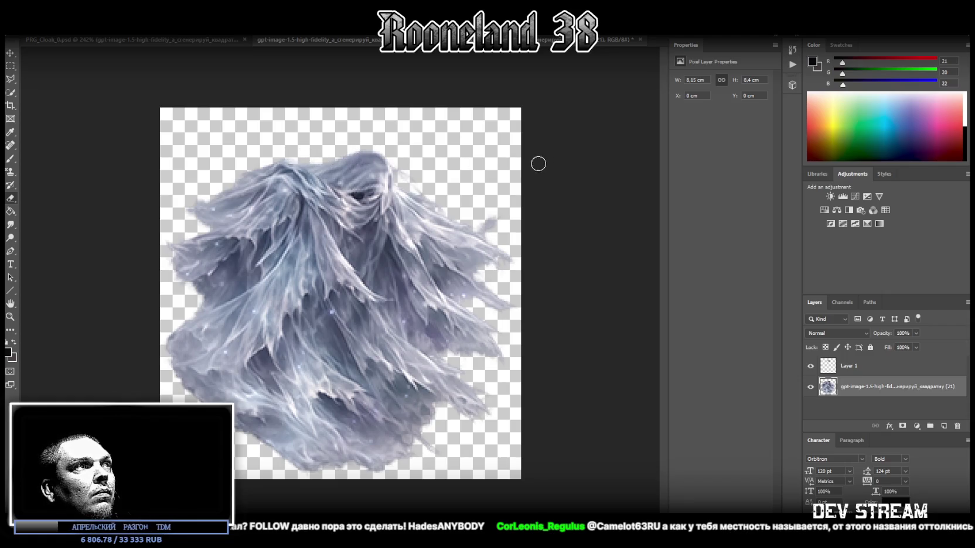
- Merge the hood piece layer into the ghost cloak layer
{"action": "left_click", "coordinate": [874, 371], "text": "shift"}
{"action": "right_click", "coordinate": [860, 386]}
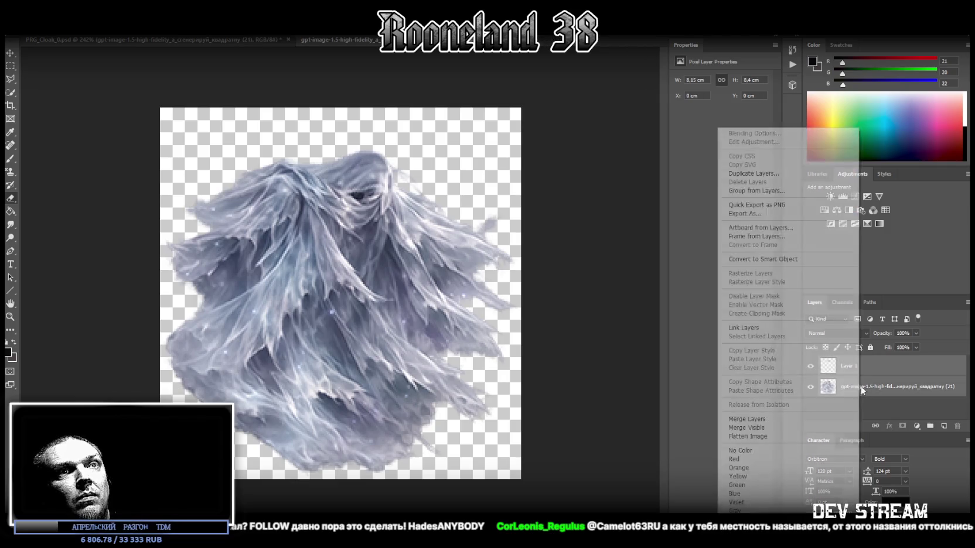
{"action": "left_click", "coordinate": [756, 417]}
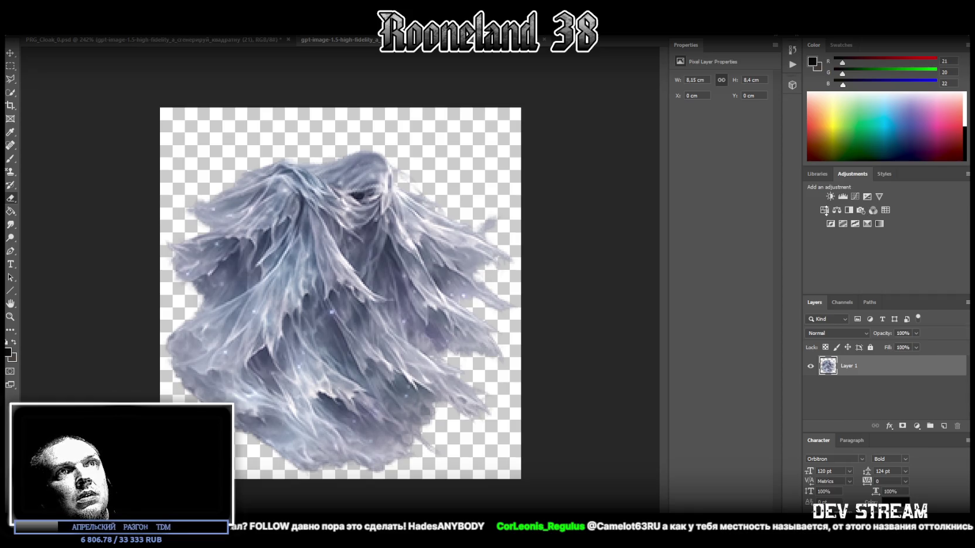
- Tint the cloak pale green with Hue/Saturation (about -121), merge it, and return to PRG_Cloak_0.psd
{"action": "left_click", "coordinate": [824, 210]}
{"action": "mouse_move", "coordinate": [725, 119]}
{"action": "left_mouse_down"}
{"action": "mouse_move", "coordinate": [671, 118]}
{"action": "mouse_move", "coordinate": [687, 116]}
{"action": "left_mouse_up"}
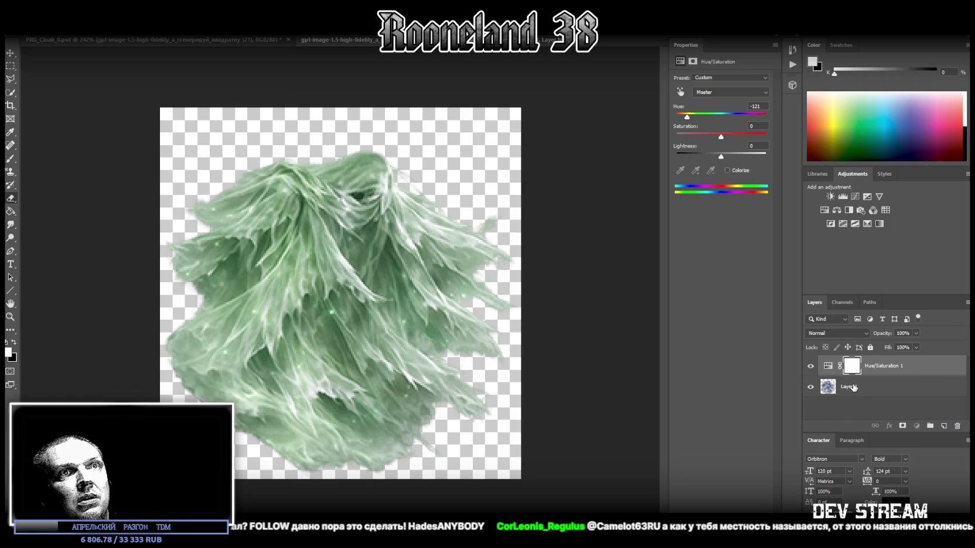
{"action": "left_click", "coordinate": [853, 387], "text": "shift"}
{"action": "right_click", "coordinate": [853, 387]}
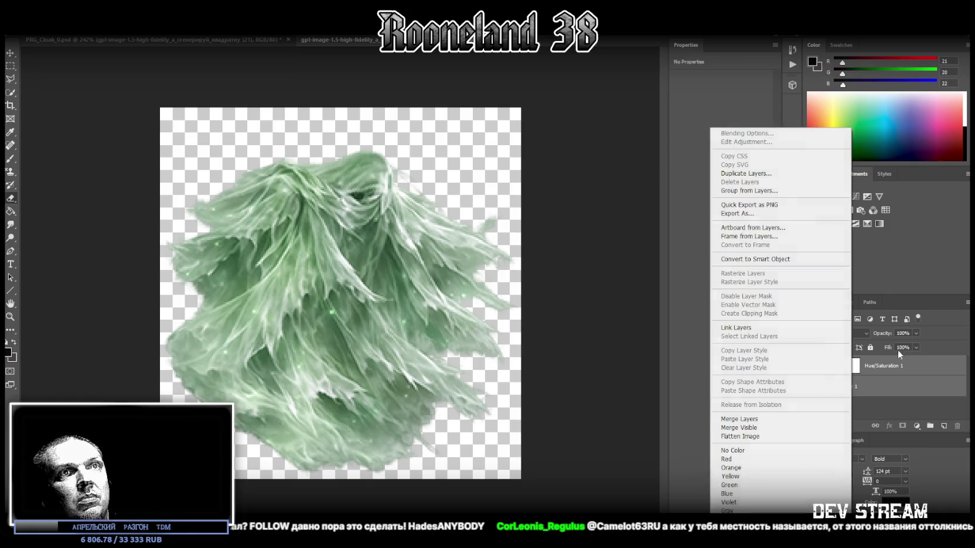
{"action": "left_click", "coordinate": [773, 419]}
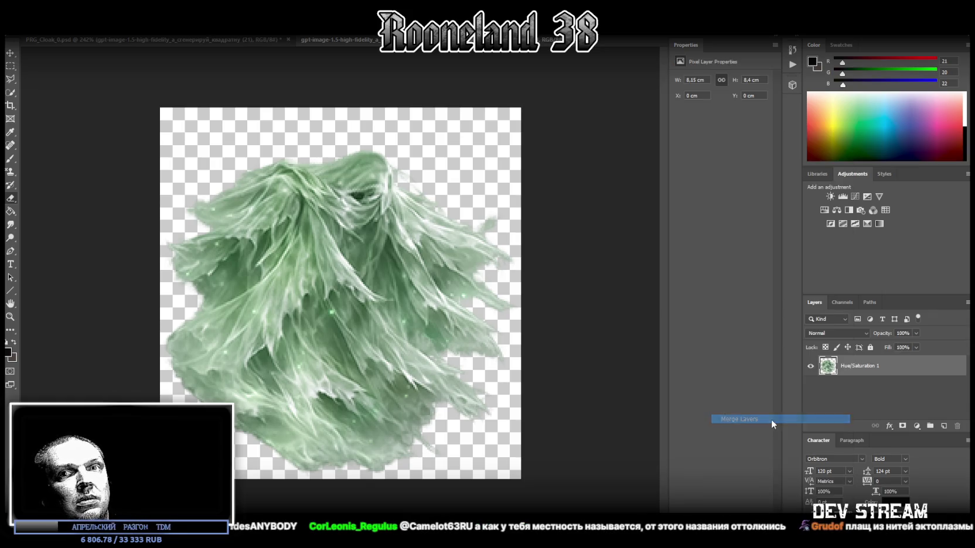
{"action": "left_click", "coordinate": [10, 54]}
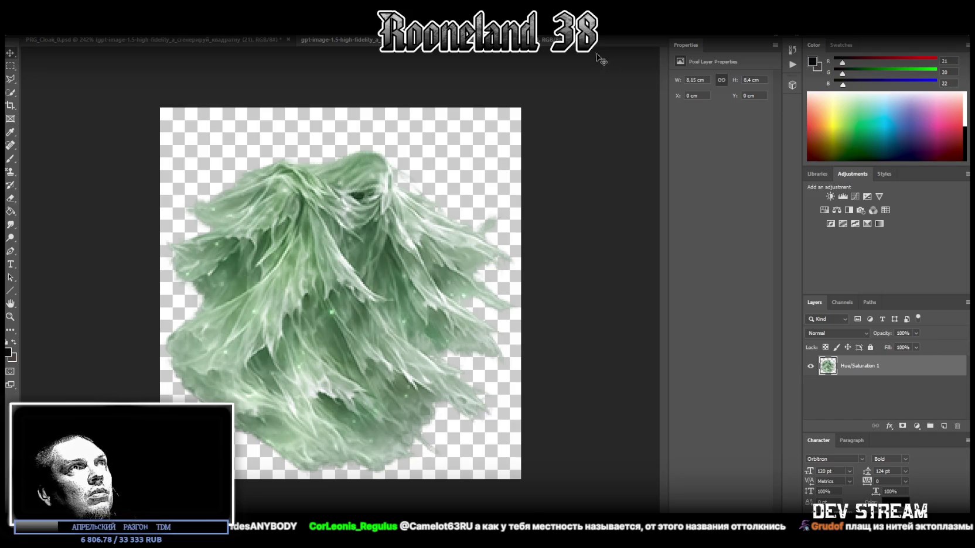
{"action": "left_click", "coordinate": [567, 39]}
- Move the green cloak higher on the canvas and tilt it slightly clockwise
{"action": "mouse_move", "coordinate": [386, 289]}
{"action": "left_mouse_down"}
{"action": "mouse_move", "coordinate": [389, 250]}
{"action": "mouse_move", "coordinate": [436, 241]}
{"action": "left_mouse_up"}
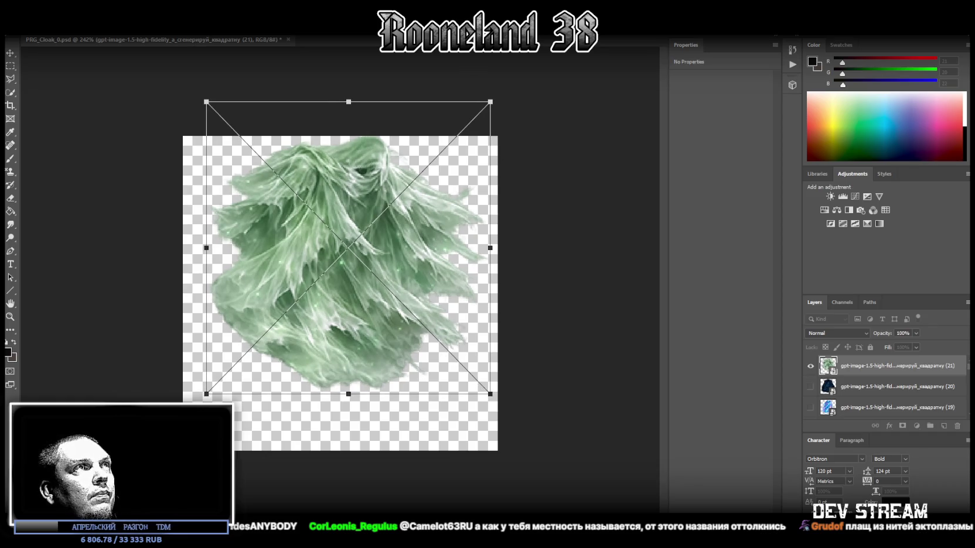
{"action": "left_click_drag", "start_coordinate": [473, 106], "coordinate": [509, 83]}
{"action": "key", "text": "Return"}
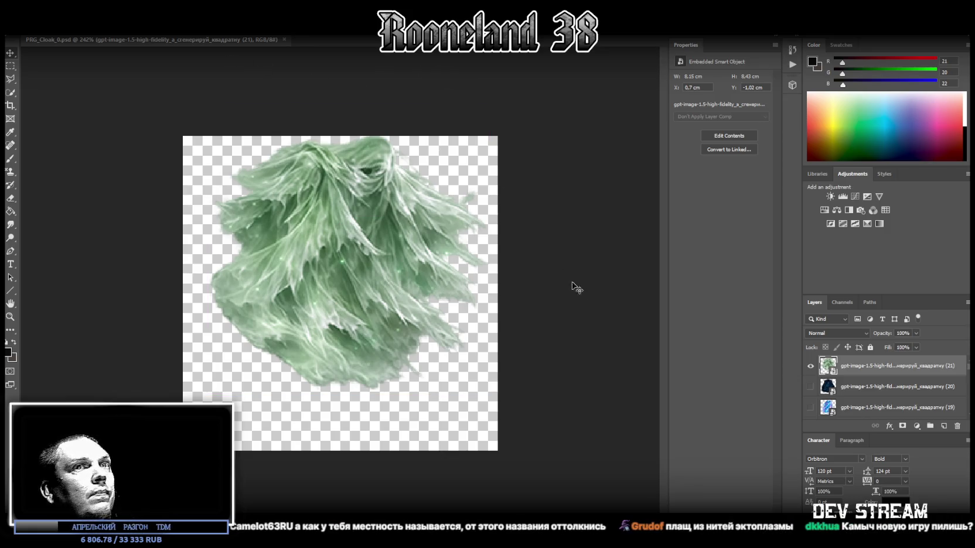
- Save the image with Save As, then hide the green cloak layer
{"action": "left_click", "coordinate": [27, 28]}
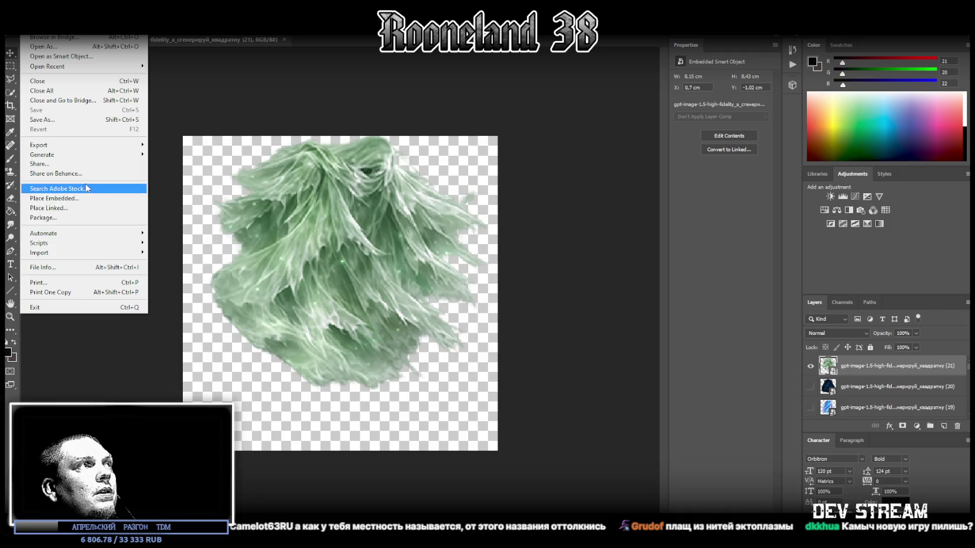
{"action": "left_click", "coordinate": [49, 119]}
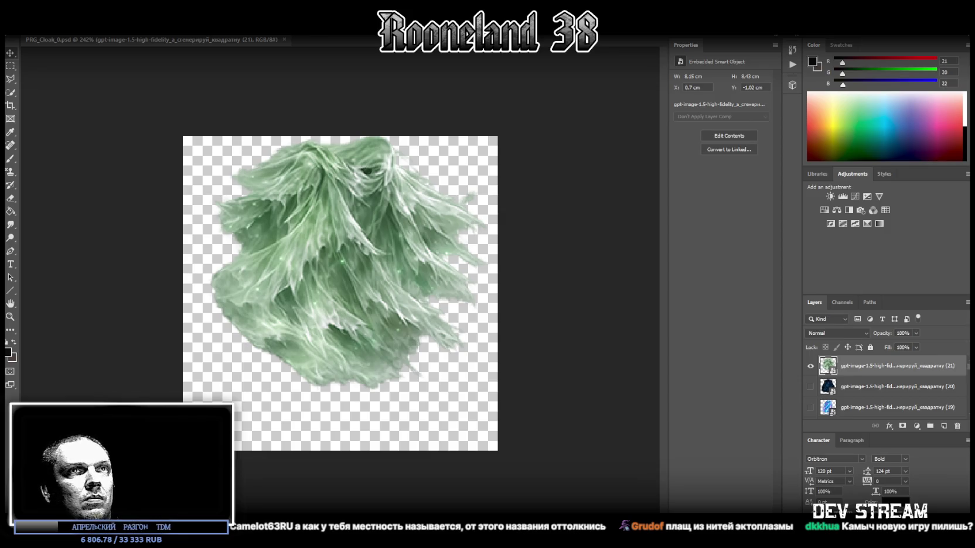
{"action": "left_click", "coordinate": [810, 366]}
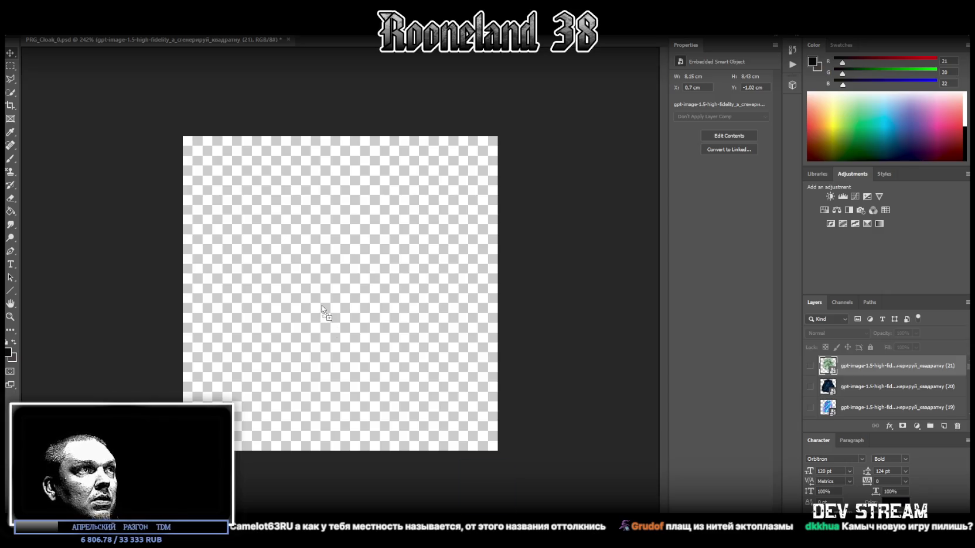
- Place the black feathered cloak, enlarge and widen it, and nudge it right
{"action": "left_click_drag", "start_coordinate": [0, 314], "coordinate": [327, 313]}
{"action": "left_click_drag", "start_coordinate": [340, 130], "coordinate": [340, 122]}
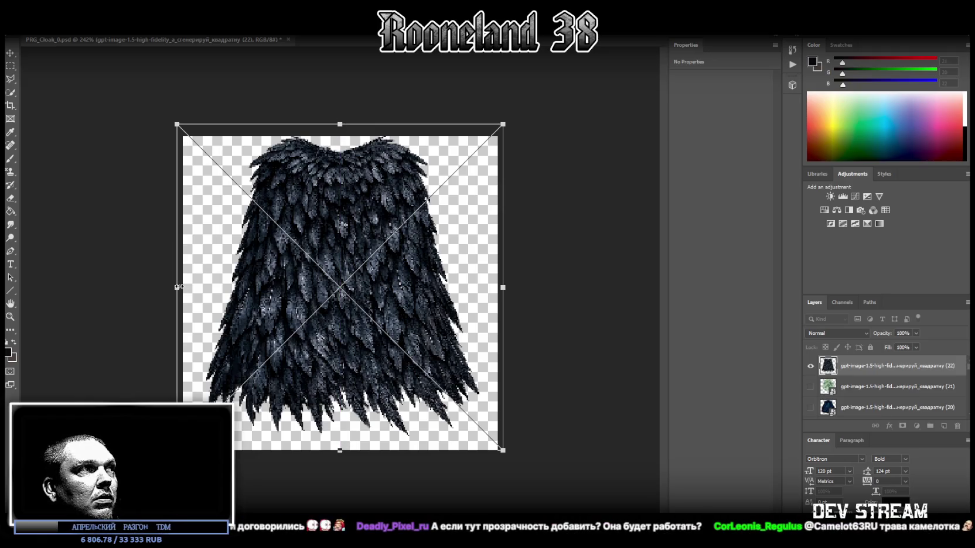
{"action": "left_click_drag", "start_coordinate": [178, 287], "coordinate": [150, 288]}
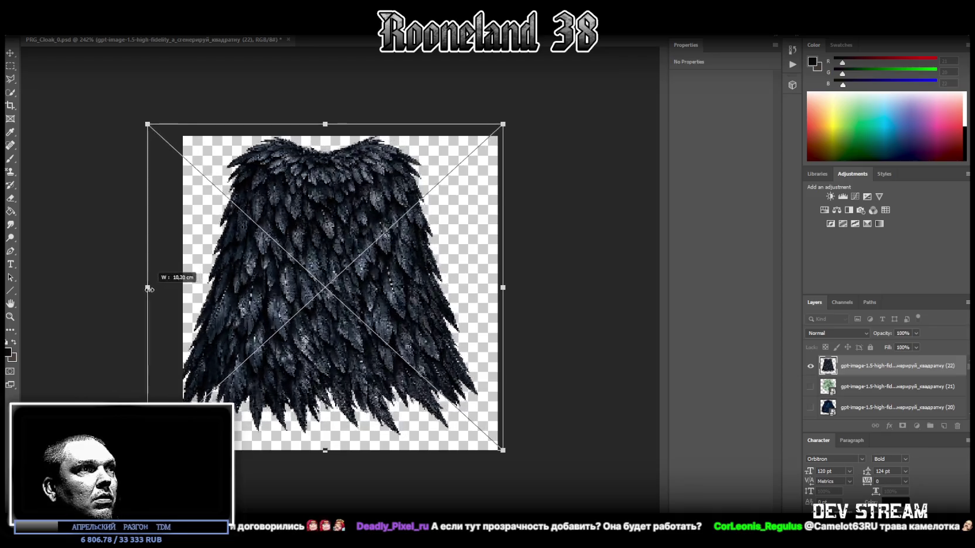
{"action": "key", "text": "Return"}
{"action": "left_click_drag", "start_coordinate": [321, 213], "coordinate": [335, 212]}
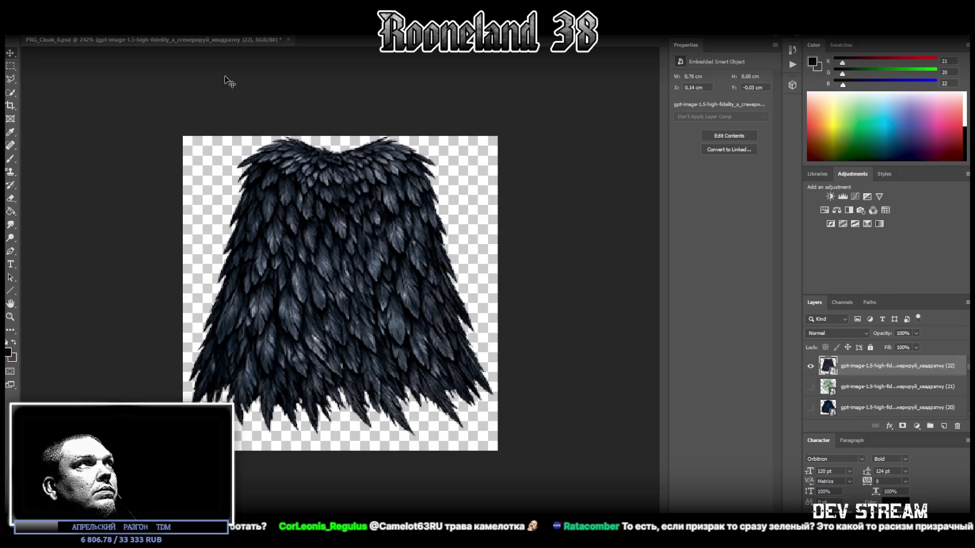
- Save the black cloak image, hide it, and place the grey hooded cloak image
{"action": "left_click", "coordinate": [24, 28]}
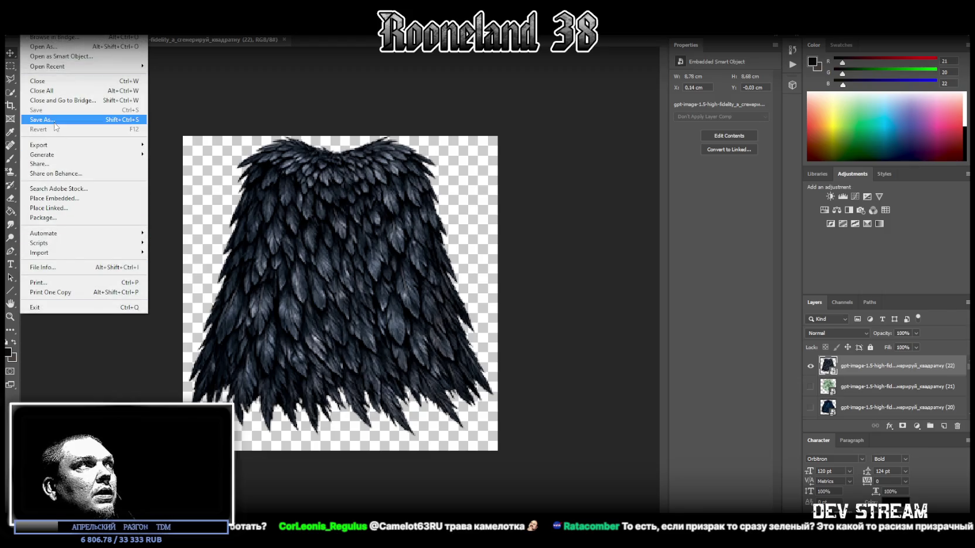
{"action": "left_click", "coordinate": [563, 463]}
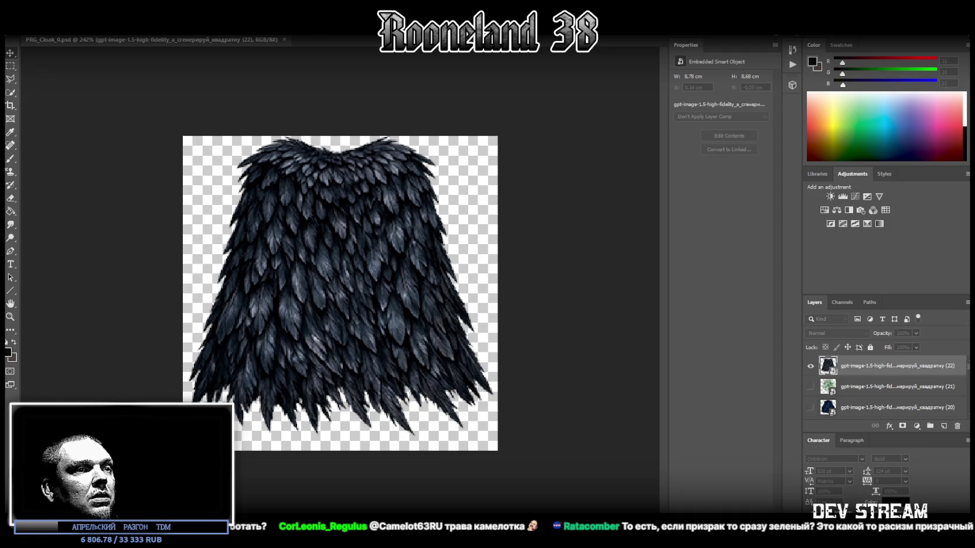
{"action": "left_click", "coordinate": [810, 365]}
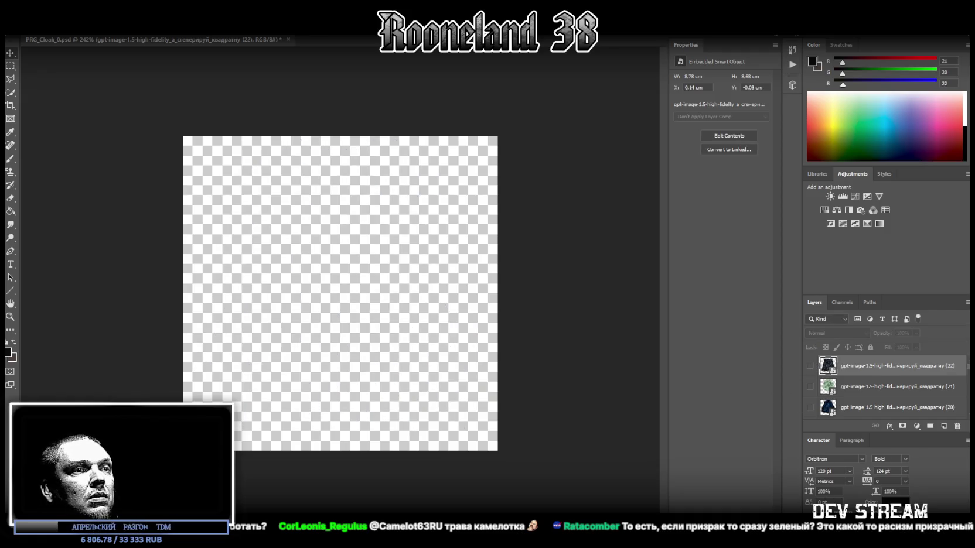
{"action": "left_click_drag", "start_coordinate": [527, 293], "coordinate": [330, 269]}
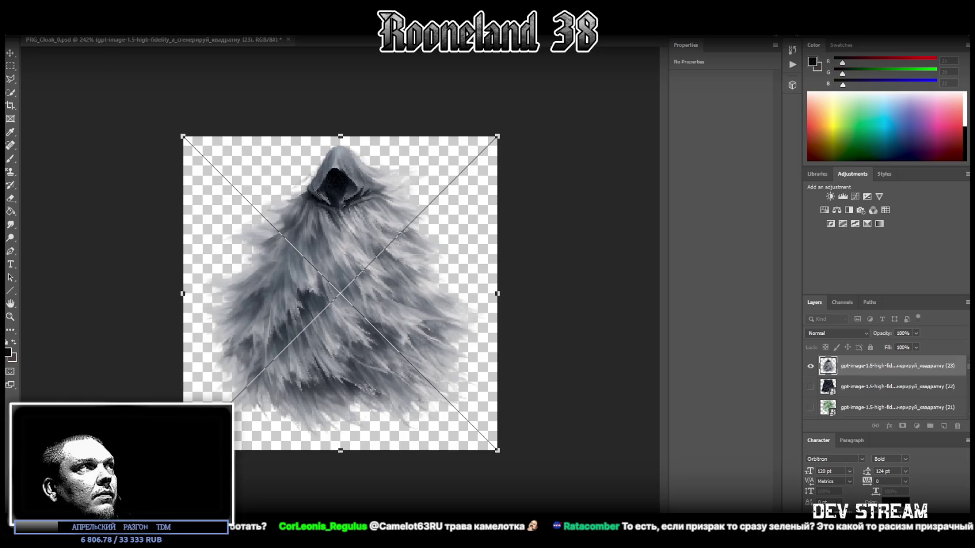
- Commit the grey cloak placement, rasterize it, and erase its hood
{"action": "key", "text": "Return"}
{"action": "left_click", "coordinate": [12, 199]}
{"action": "left_click", "coordinate": [332, 170]}
{"action": "key", "text": "Return"}
{"action": "mouse_move", "coordinate": [324, 164]}
{"action": "left_mouse_down"}
{"action": "mouse_move", "coordinate": [334, 153]}
{"action": "mouse_move", "coordinate": [320, 181]}
{"action": "mouse_move", "coordinate": [335, 193]}
{"action": "mouse_move", "coordinate": [309, 182]}
{"action": "mouse_move", "coordinate": [331, 194]}
{"action": "mouse_move", "coordinate": [394, 170]}
{"action": "mouse_move", "coordinate": [366, 164]}
{"action": "mouse_move", "coordinate": [331, 183]}
{"action": "mouse_move", "coordinate": [353, 157]}
{"action": "left_mouse_up"}
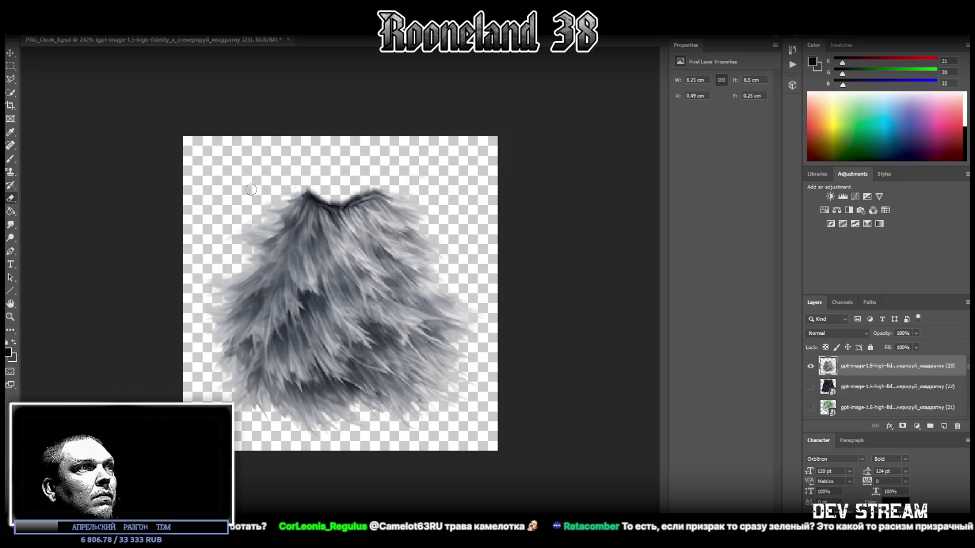
- Convert the grey cloak to a smart object and move it up on the canvas
{"action": "right_click", "coordinate": [850, 371]}
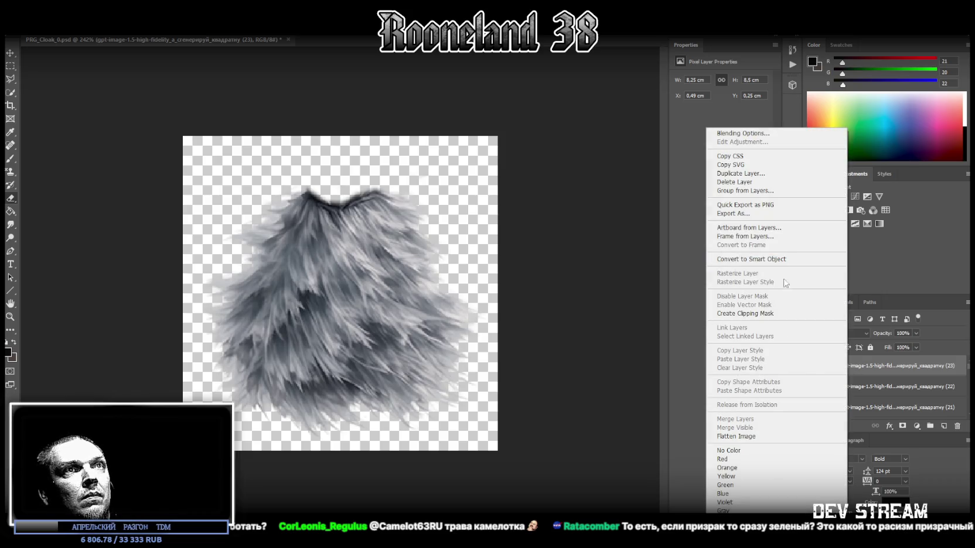
{"action": "left_click", "coordinate": [720, 255]}
{"action": "key", "text": "ctrl+t"}
{"action": "mouse_move", "coordinate": [376, 265]}
{"action": "left_mouse_down"}
{"action": "mouse_move", "coordinate": [379, 234]}
{"action": "mouse_move", "coordinate": [378, 243]}
{"action": "left_mouse_up"}
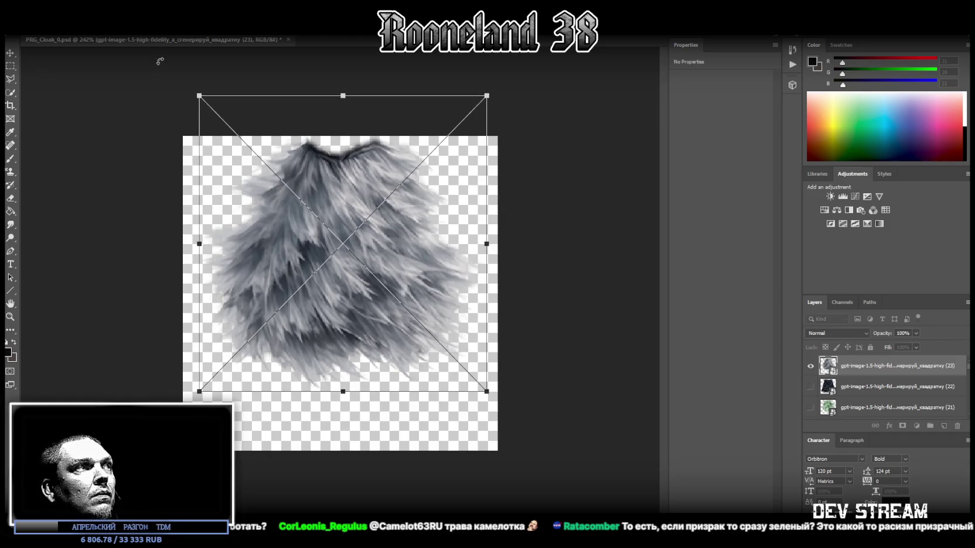
{"action": "key", "text": "e"}
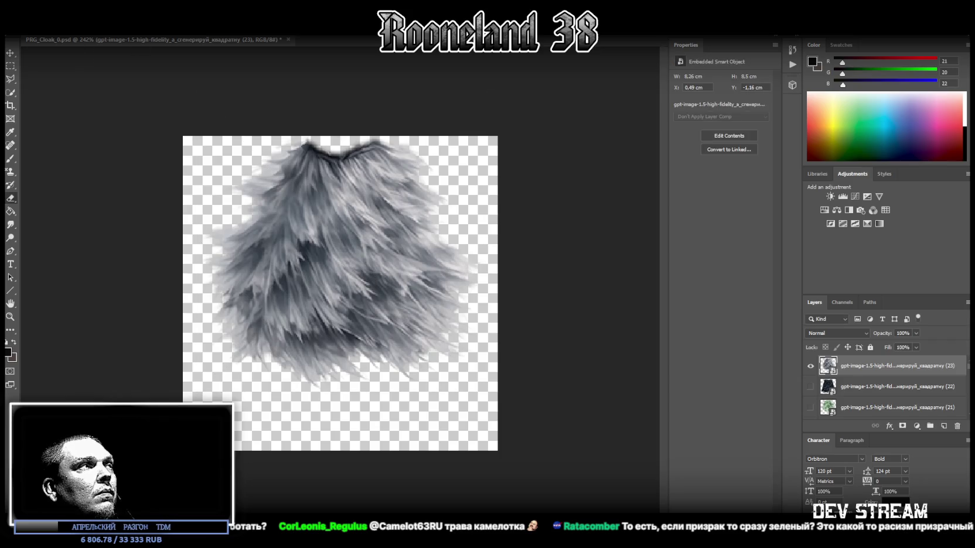
- Save the grey cloak image with Save As and switch back to Unity
{"action": "key", "text": "alt+f"}
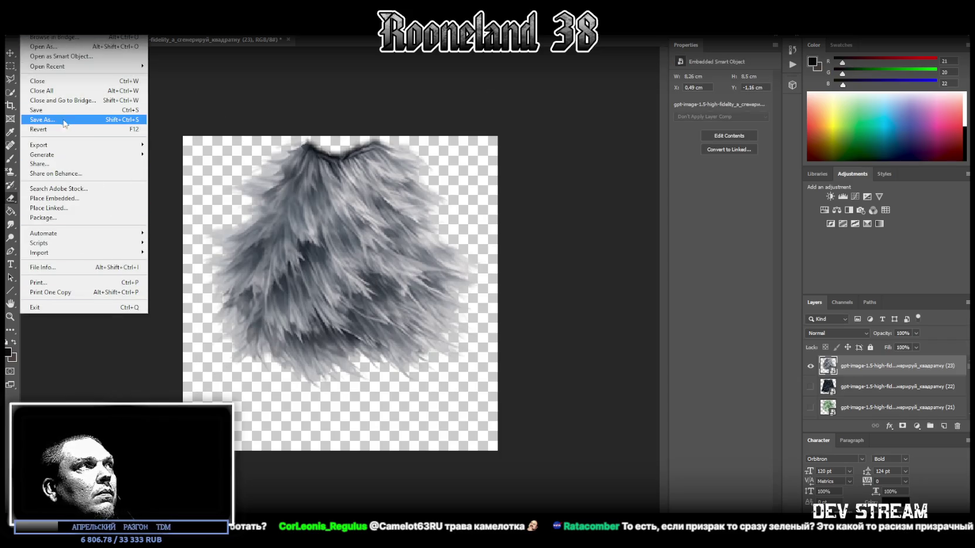
{"action": "left_click", "coordinate": [65, 120]}
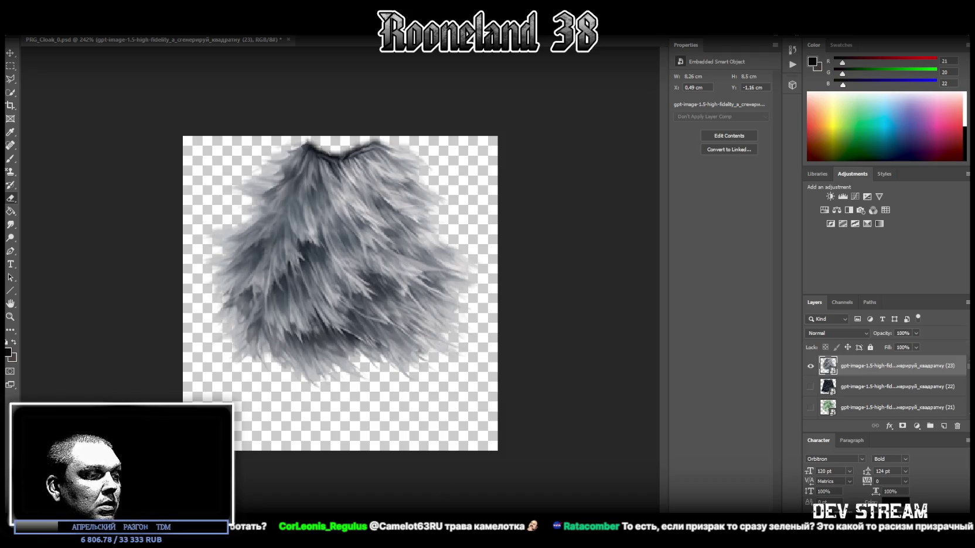
{"action": "key", "text": "alt+Tab"}
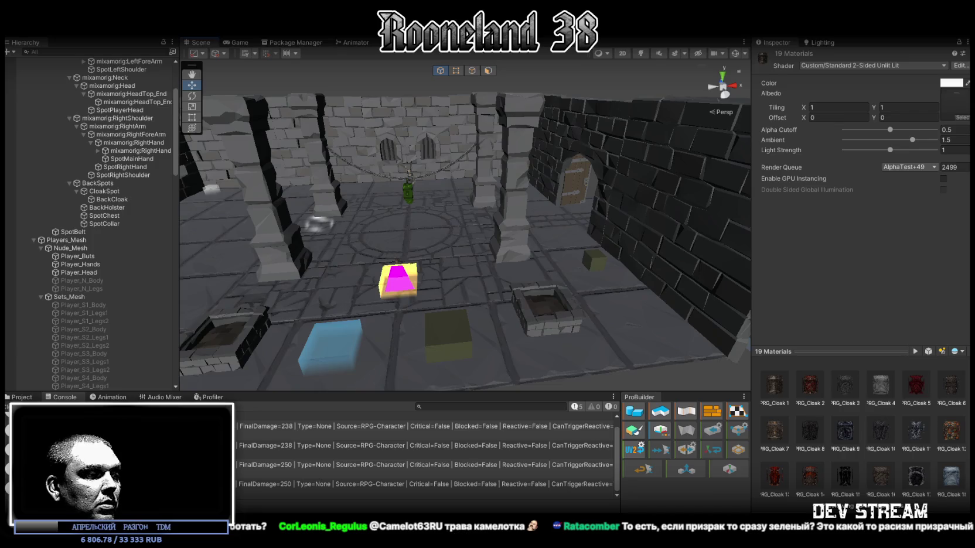
- Show the ArmorRdy > Cloak folder in the Project window
{"action": "left_click", "coordinate": [20, 397]}
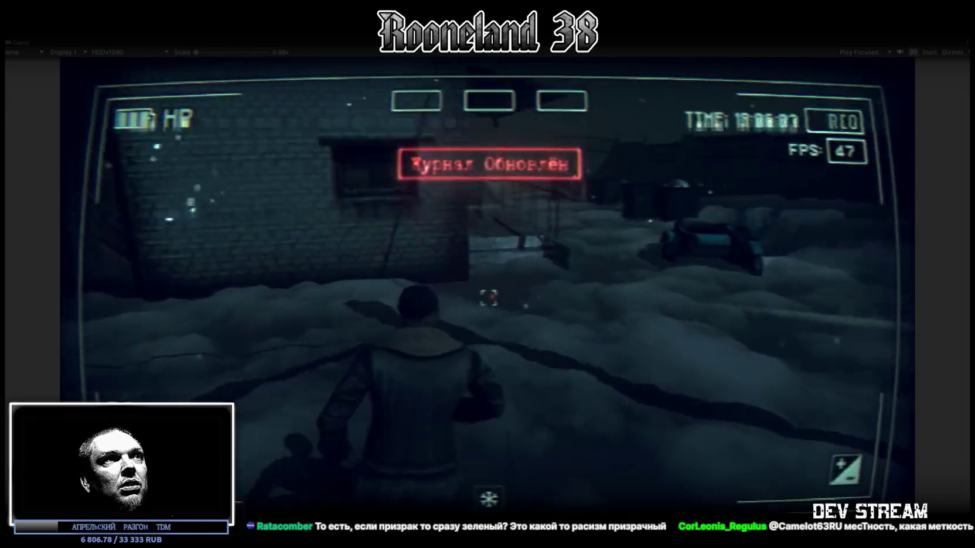
- Walk to the snowmobile, pick the keys from the BAG inventory, and get on it
{"action": "key", "text": "w"}
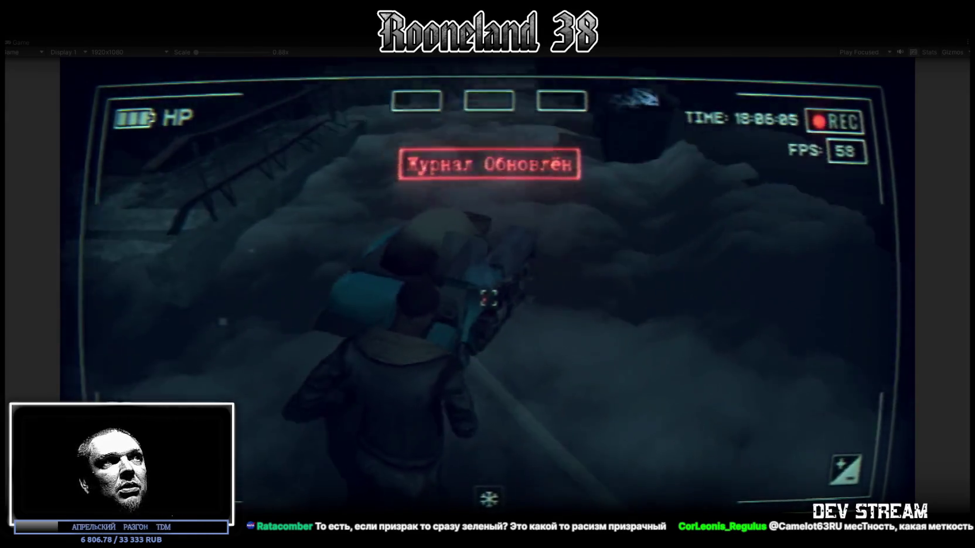
{"action": "key", "text": "Tab"}
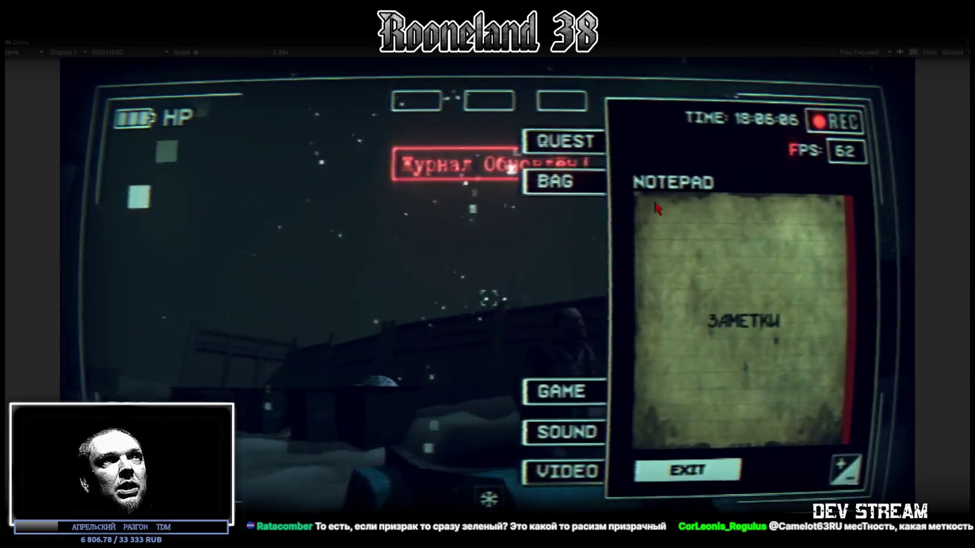
{"action": "left_click", "coordinate": [583, 191]}
{"action": "left_click", "coordinate": [699, 348]}
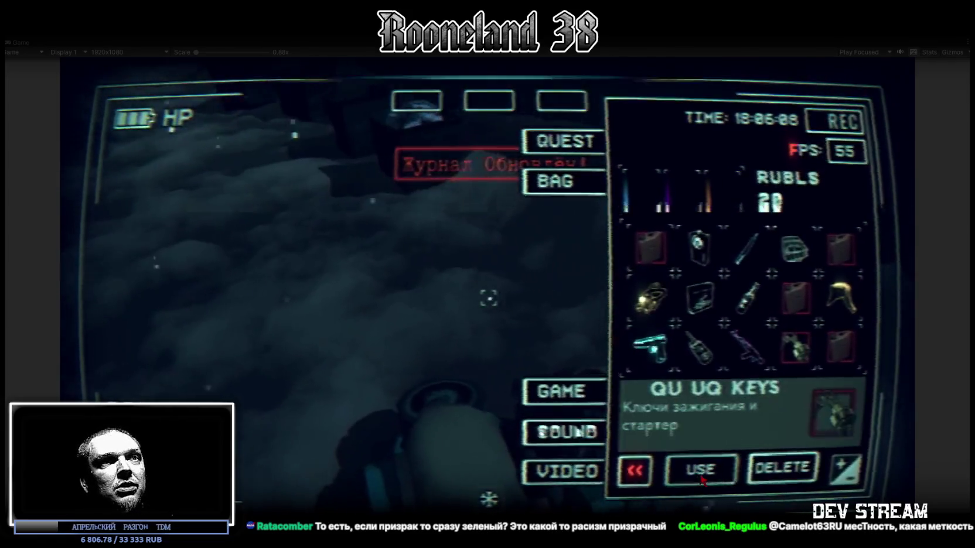
{"action": "key", "text": "Tab"}
{"action": "key", "text": "e"}
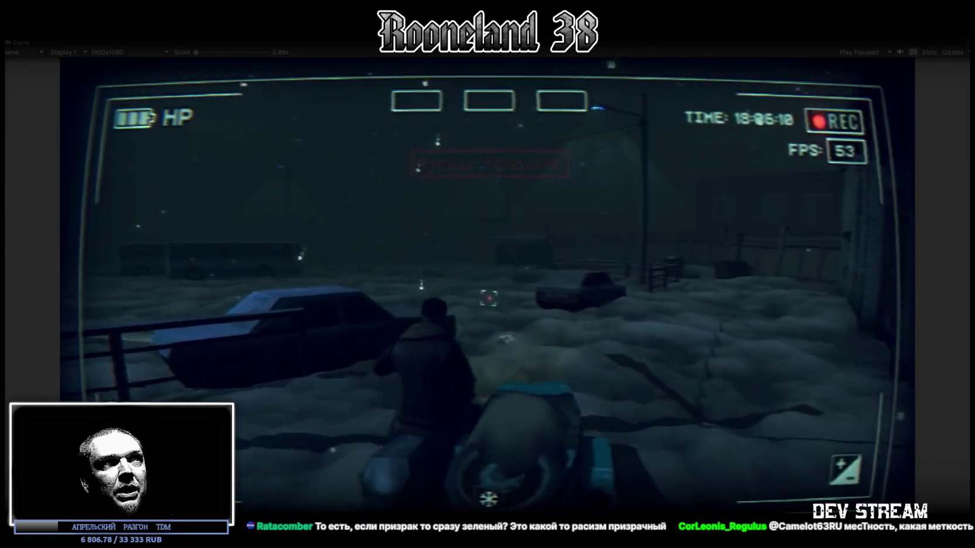
- Drive the snowmobile through the snow onto the road, then stop Play mode with Ctrl+P
{"action": "key", "text": "a"}
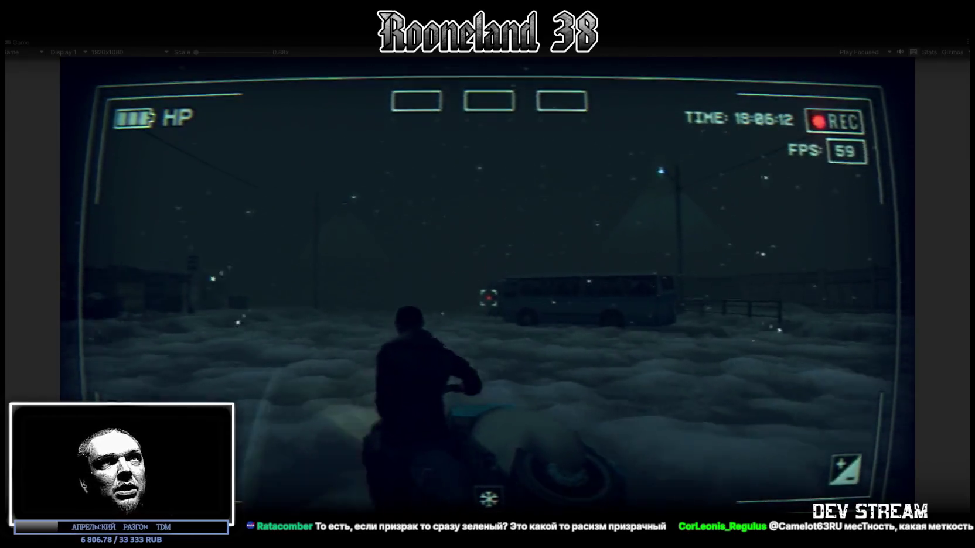
{"action": "key", "text": "a"}
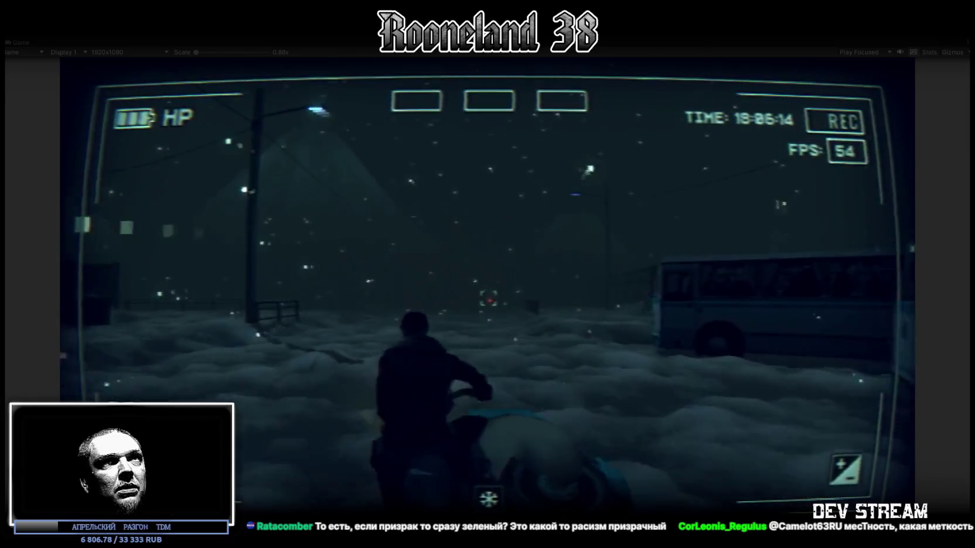
{"action": "key", "text": "a"}
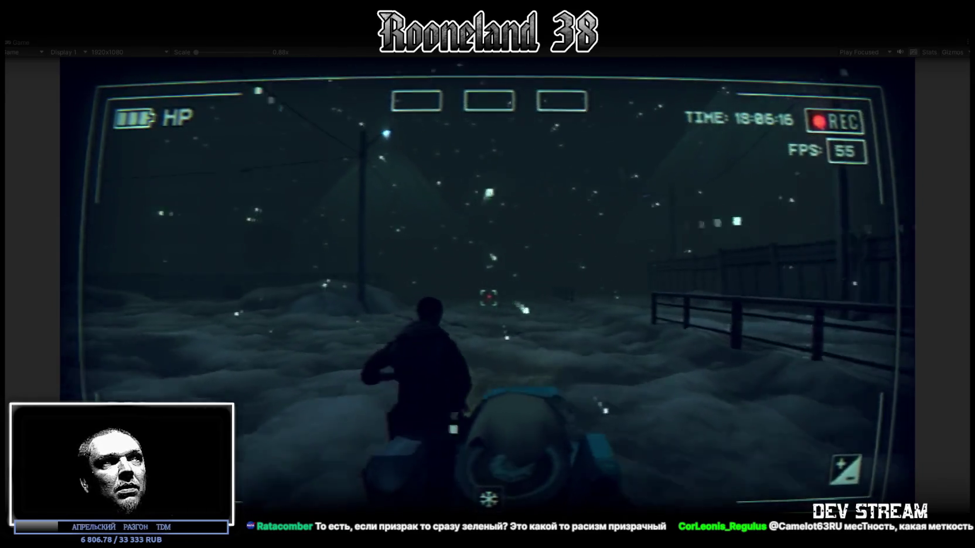
{"action": "key", "text": "w"}
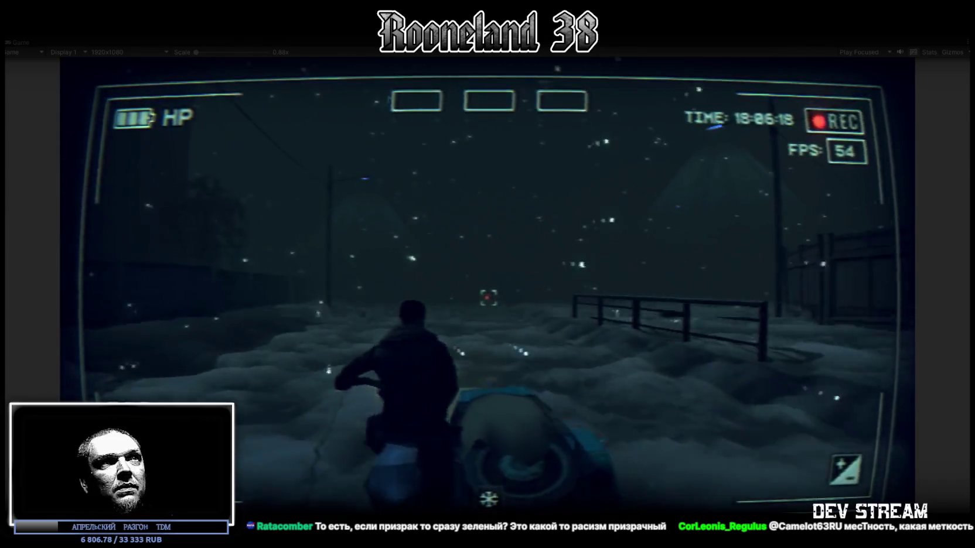
{"action": "key", "text": "d"}
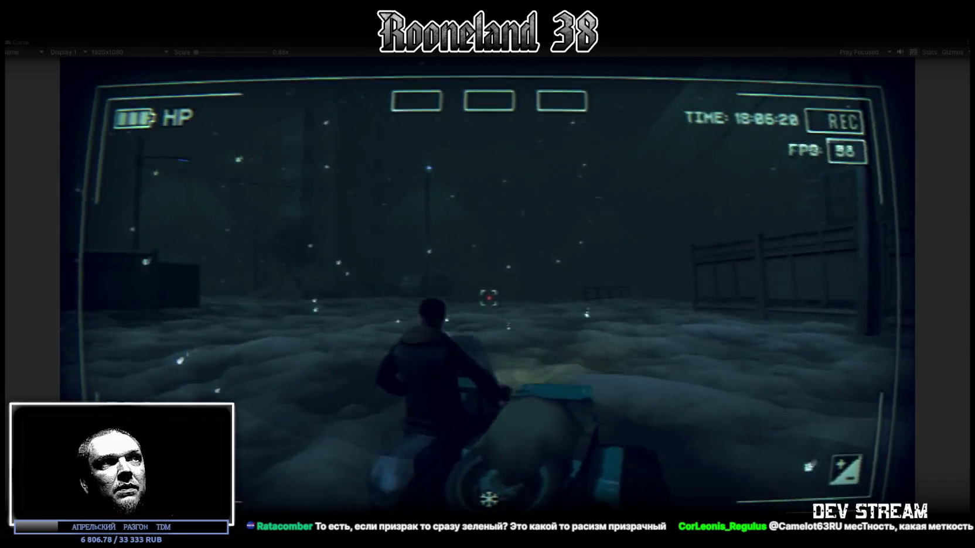
{"action": "key", "text": "a"}
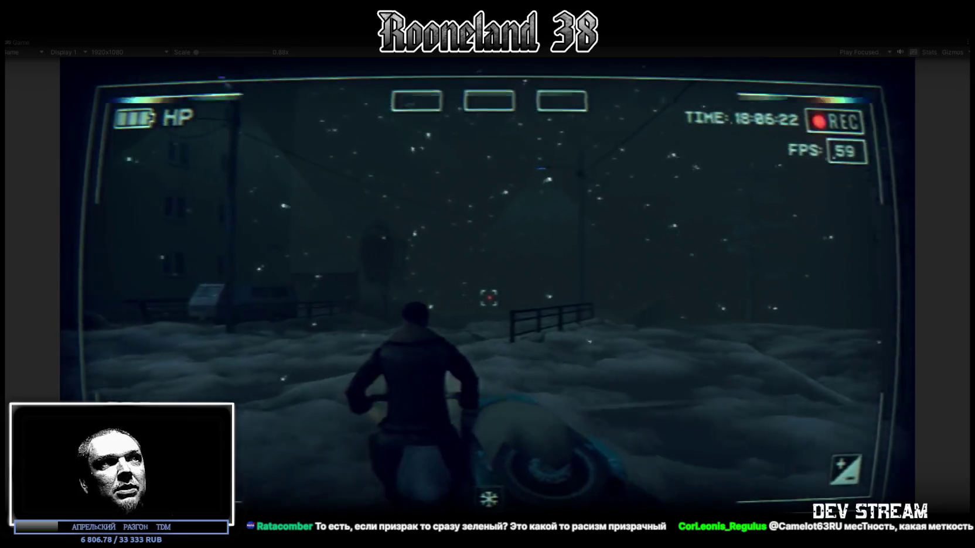
{"action": "key", "text": "d"}
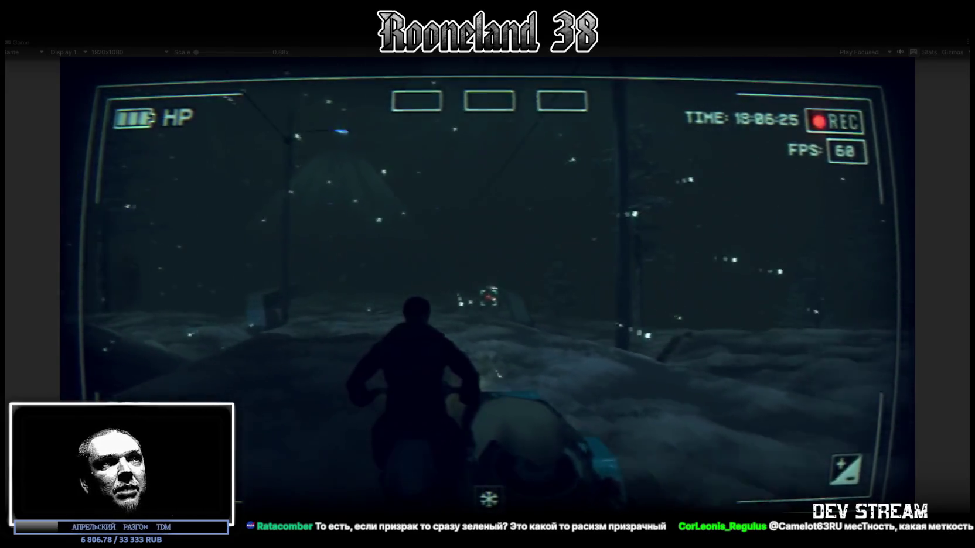
{"action": "key", "text": "Tab"}
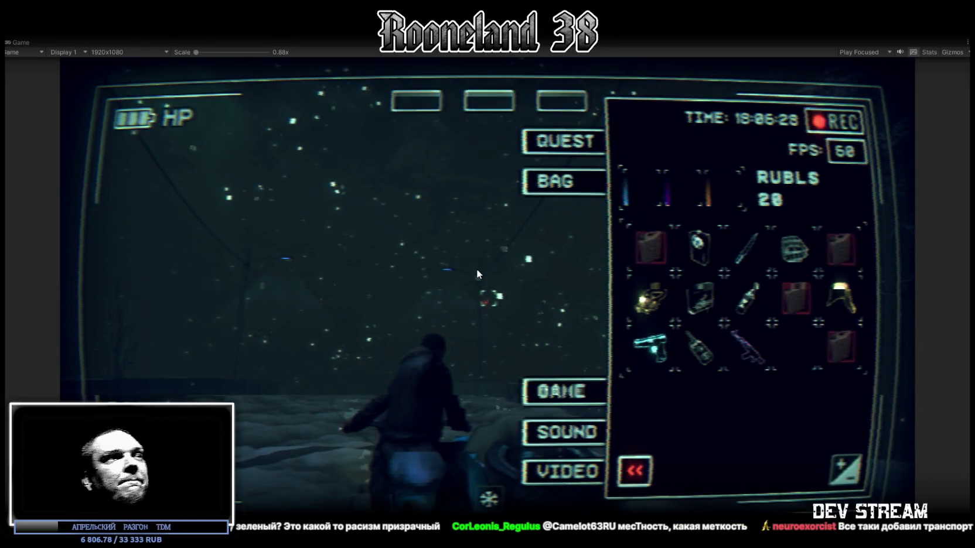
{"action": "key", "text": "ctrl+p"}
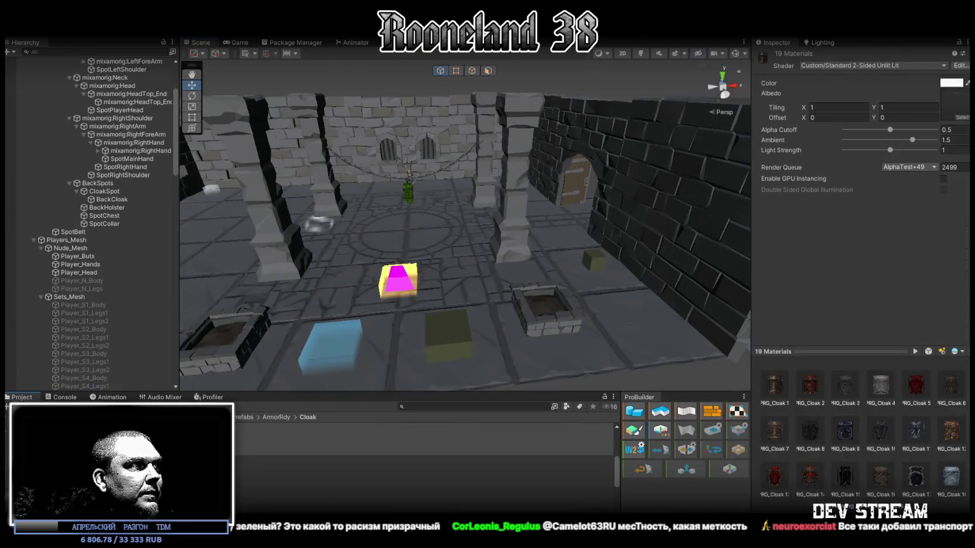
- Make the PRG_Cloak_20–24 textures Sprite (2D and UI) with a max size of 128
{"action": "left_click", "coordinate": [238, 452]}
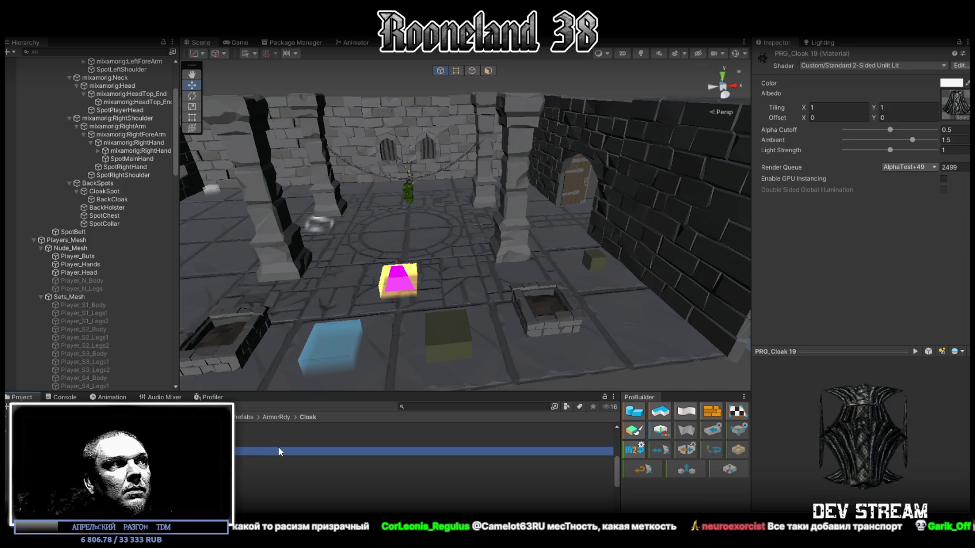
{"action": "key", "text": "Down"}
{"action": "key", "text": "Down"}
{"action": "key", "text": "Down"}
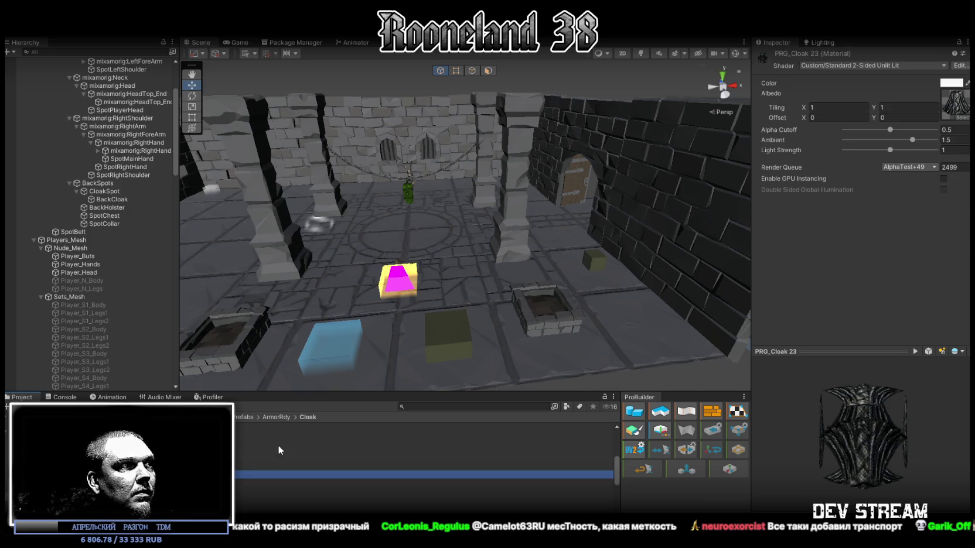
{"action": "scroll", "coordinate": [269, 471], "scroll_direction": "down", "scroll_amount": 3}
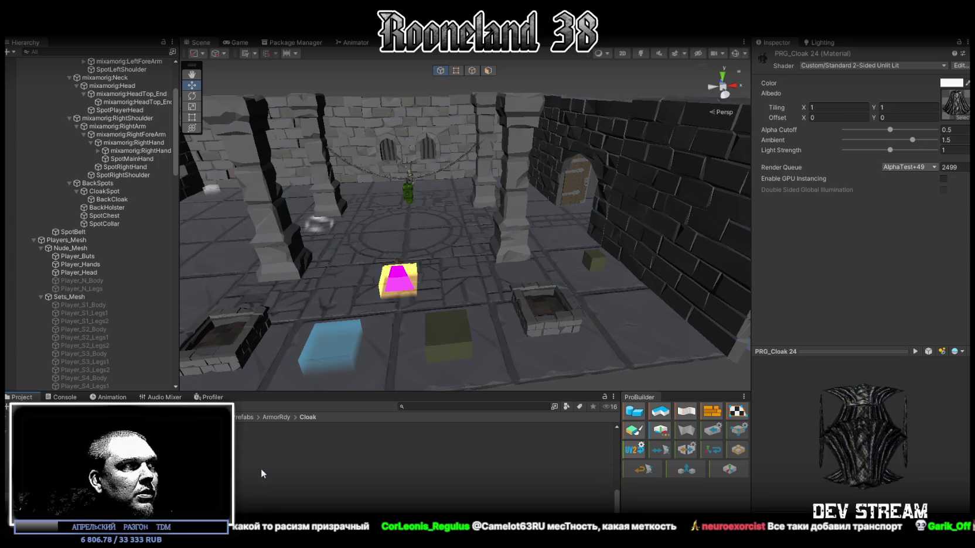
{"action": "left_click", "coordinate": [352, 474]}
{"action": "left_click", "coordinate": [352, 507], "text": "shift"}
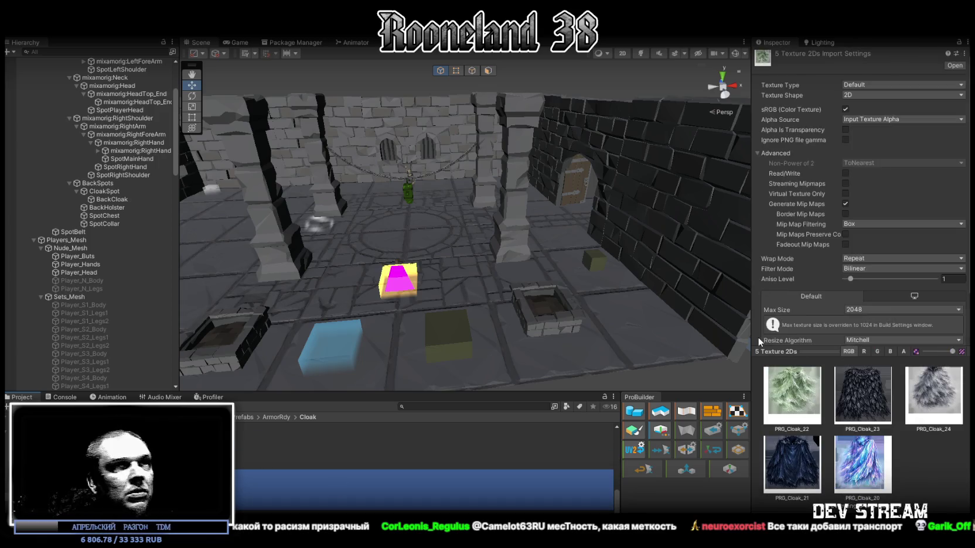
{"action": "left_click", "coordinate": [902, 85]}
{"action": "left_click", "coordinate": [872, 129]}
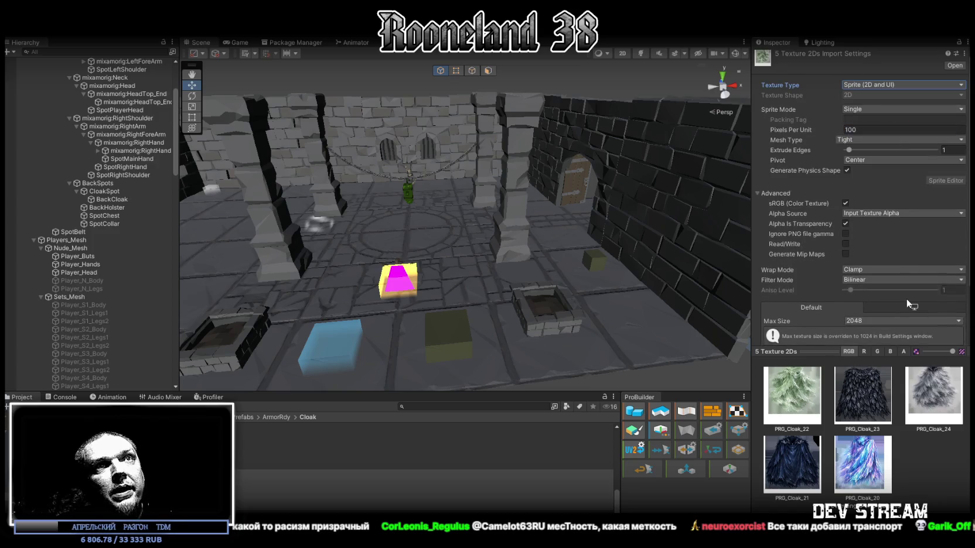
{"action": "left_click", "coordinate": [873, 317]}
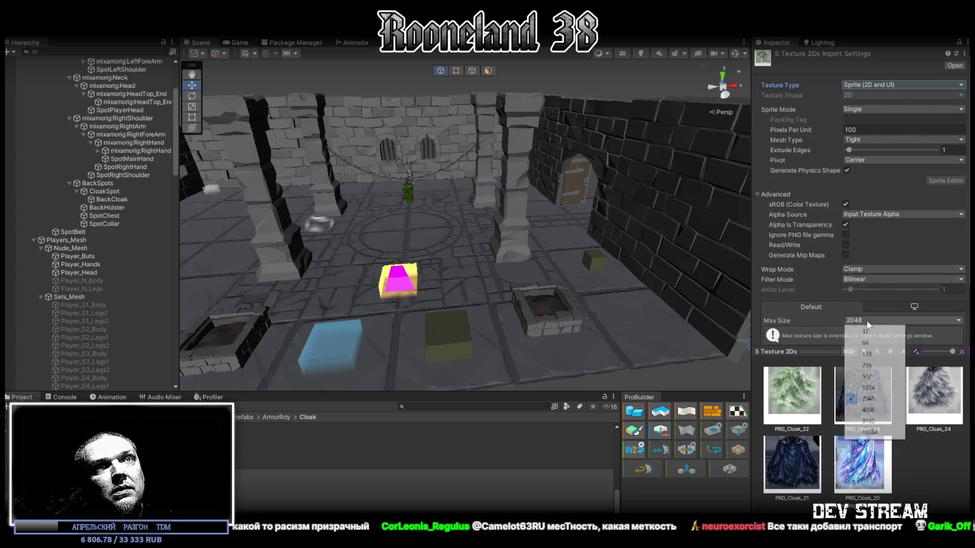
{"action": "left_click", "coordinate": [872, 351]}
- Enable Ignore PNG gamma and Read/Write, set Filter Mode to Point, and apply
{"action": "scroll", "coordinate": [899, 226], "scroll_direction": "down", "scroll_amount": 1}
{"action": "left_click", "coordinate": [845, 207]}
{"action": "left_click", "coordinate": [845, 218]}
{"action": "left_click", "coordinate": [862, 252]}
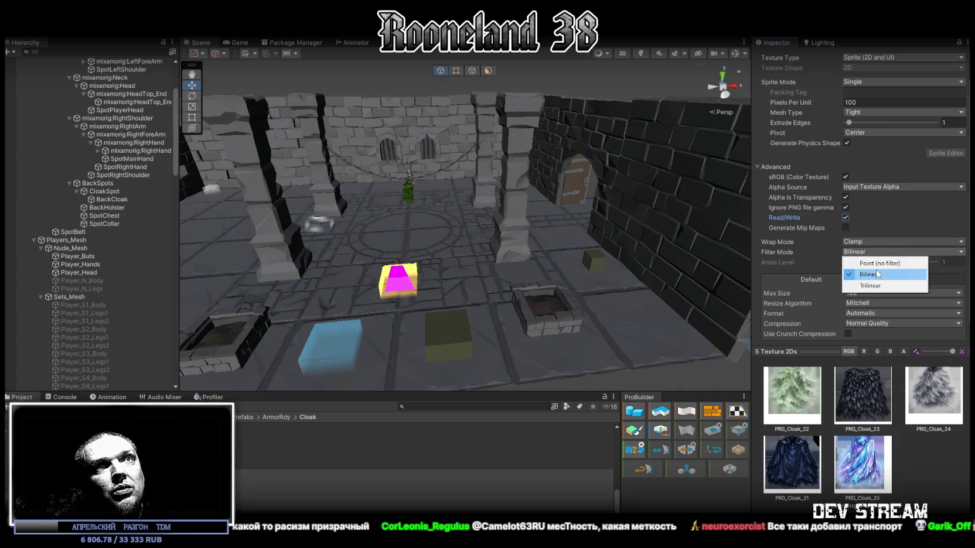
{"action": "left_click", "coordinate": [880, 263]}
{"action": "scroll", "coordinate": [891, 278], "scroll_direction": "down", "scroll_amount": 1}
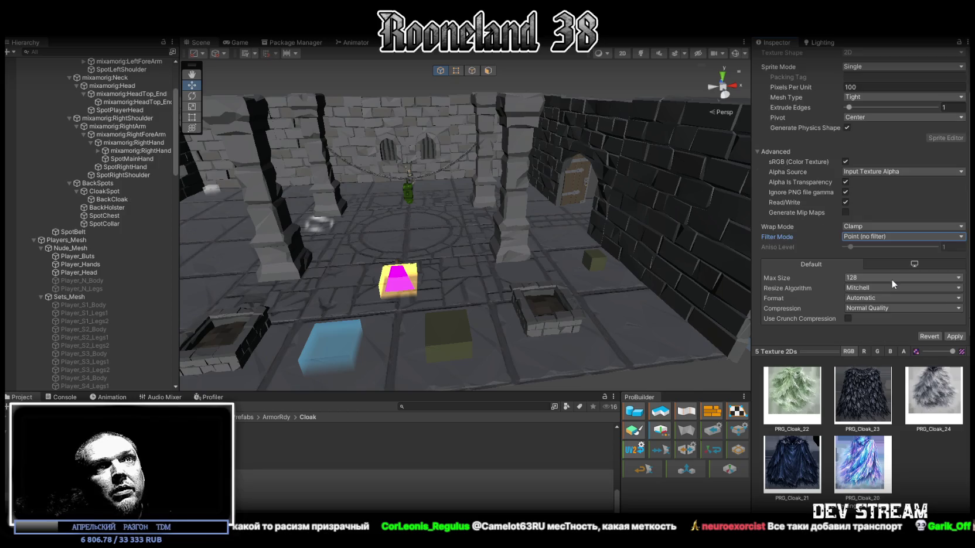
{"action": "left_click", "coordinate": [953, 337]}
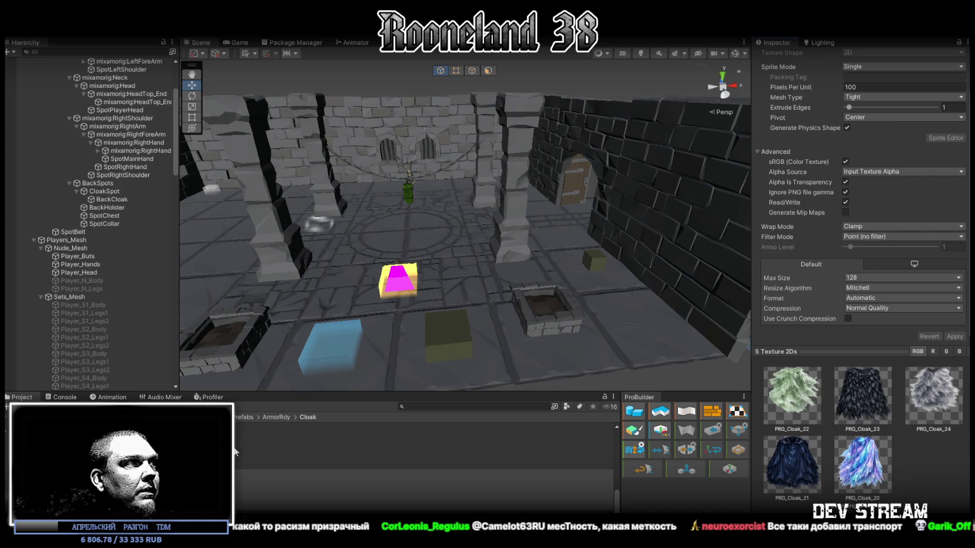
- Select the five new cloak materials PRG_Cloak 20–24
{"action": "scroll", "coordinate": [235, 451], "scroll_direction": "up", "scroll_amount": 3}
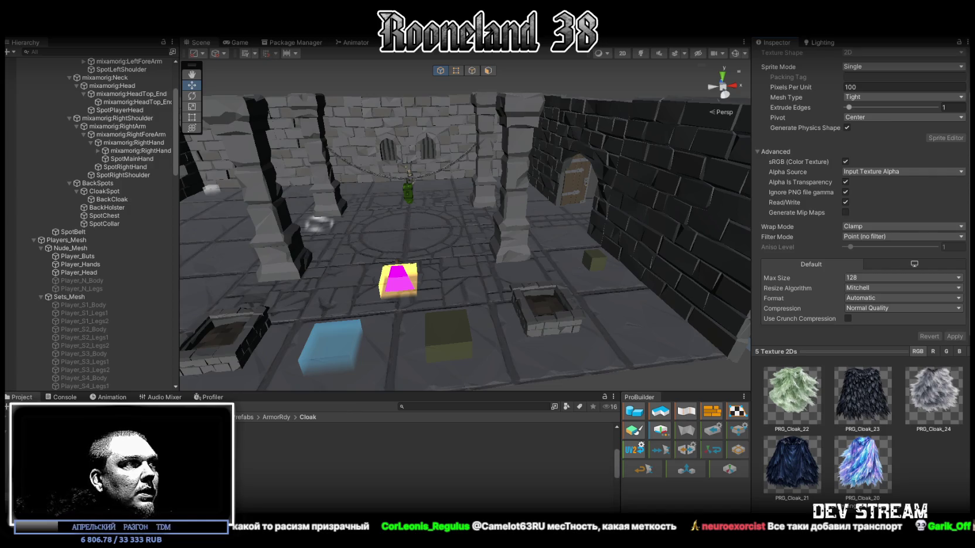
{"action": "left_click", "coordinate": [246, 482]}
{"action": "left_click", "coordinate": [246, 509], "text": "shift"}
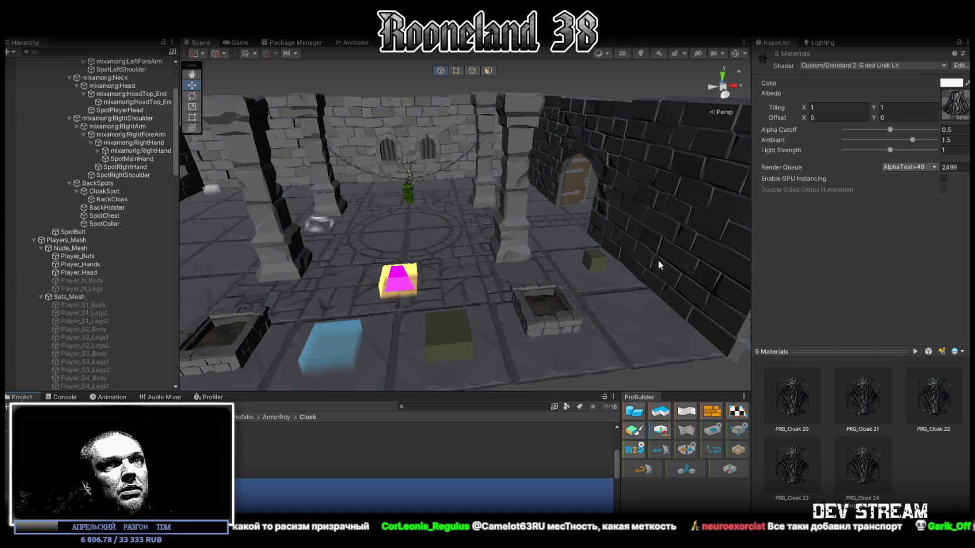
- Set the albedo of materials PRG_Cloak 20–24 to the blue PRG_Cloak_20 texture
{"action": "left_click", "coordinate": [281, 474]}
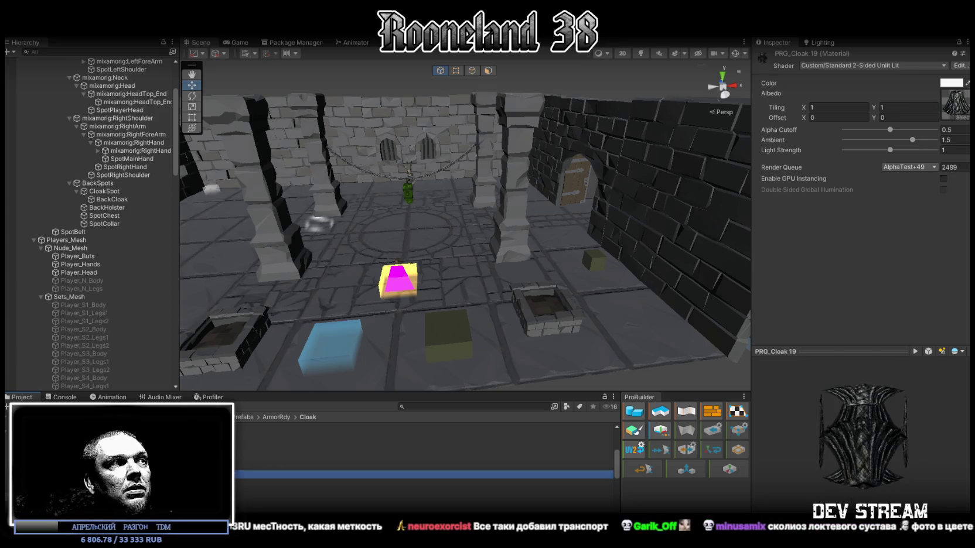
{"action": "left_click", "coordinate": [281, 484]}
{"action": "left_click", "coordinate": [281, 509], "text": "shift"}
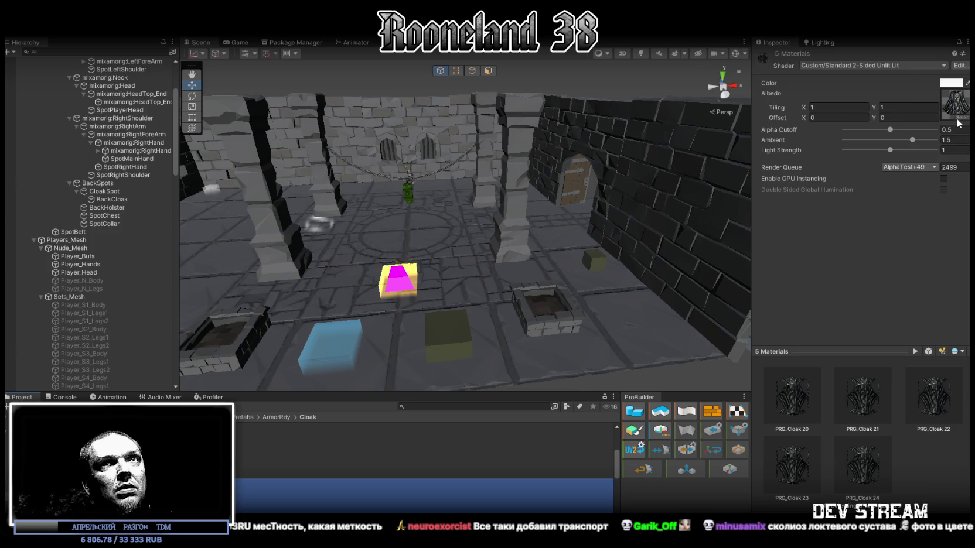
{"action": "left_click", "coordinate": [958, 122]}
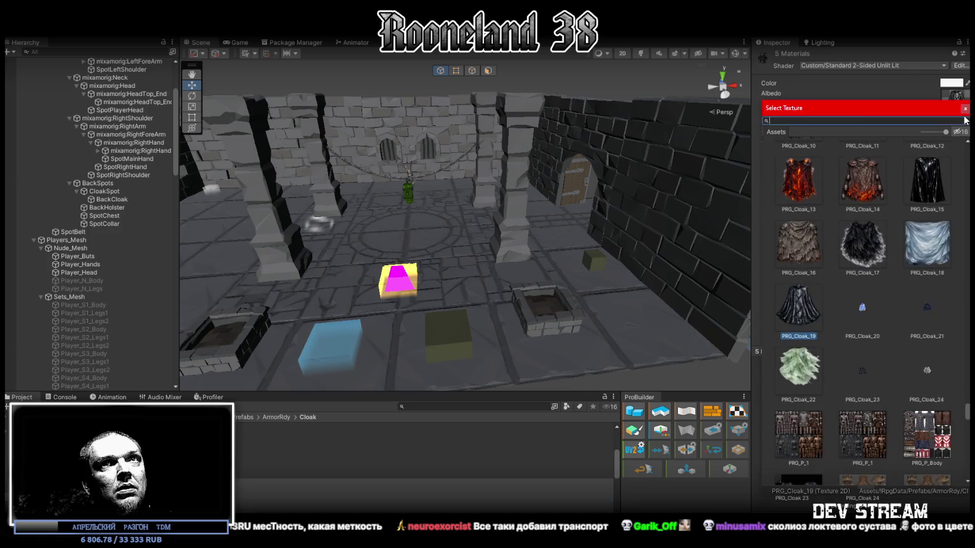
{"action": "double_click", "coordinate": [865, 319]}
- Assign PRG_Cloak_21 to materials 21–24, then PRG_Cloak_22 to materials 22–24
{"action": "left_click", "coordinate": [245, 481], "text": "ctrl"}
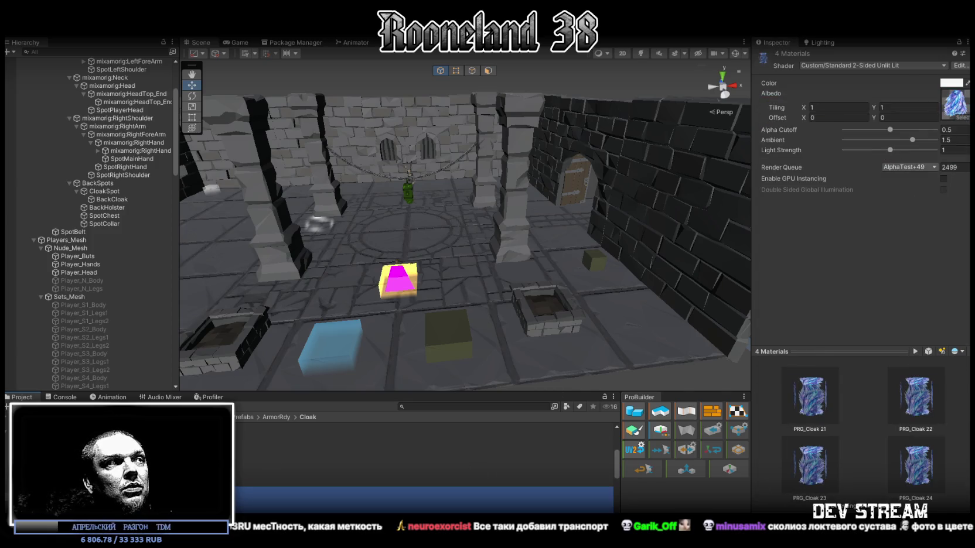
{"action": "left_click", "coordinate": [958, 122]}
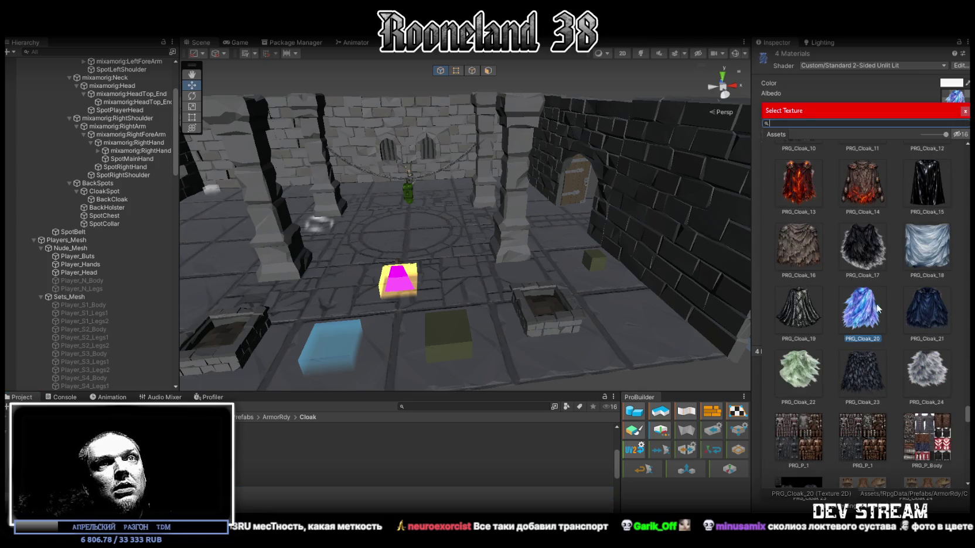
{"action": "double_click", "coordinate": [917, 302]}
{"action": "left_click", "coordinate": [245, 490], "text": "ctrl"}
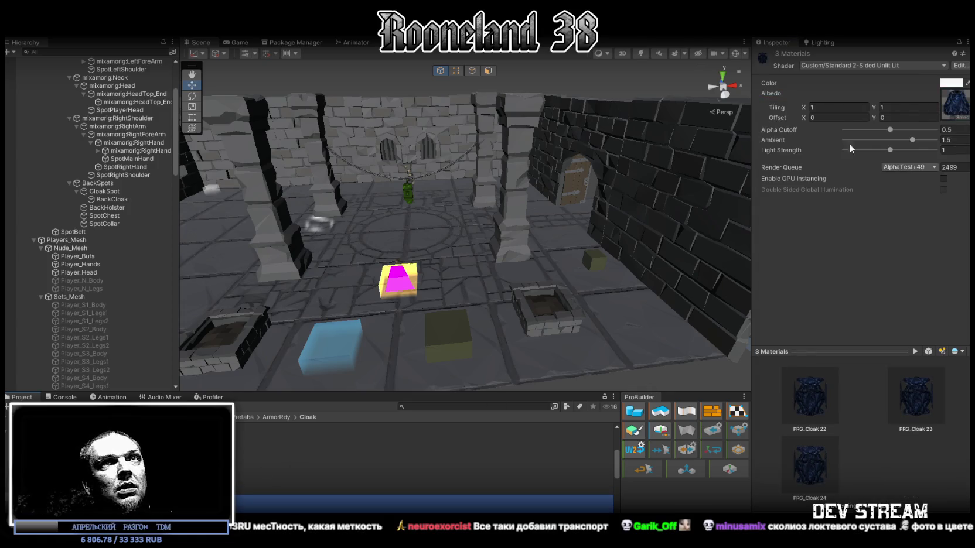
{"action": "left_click", "coordinate": [961, 120]}
{"action": "double_click", "coordinate": [790, 368]}
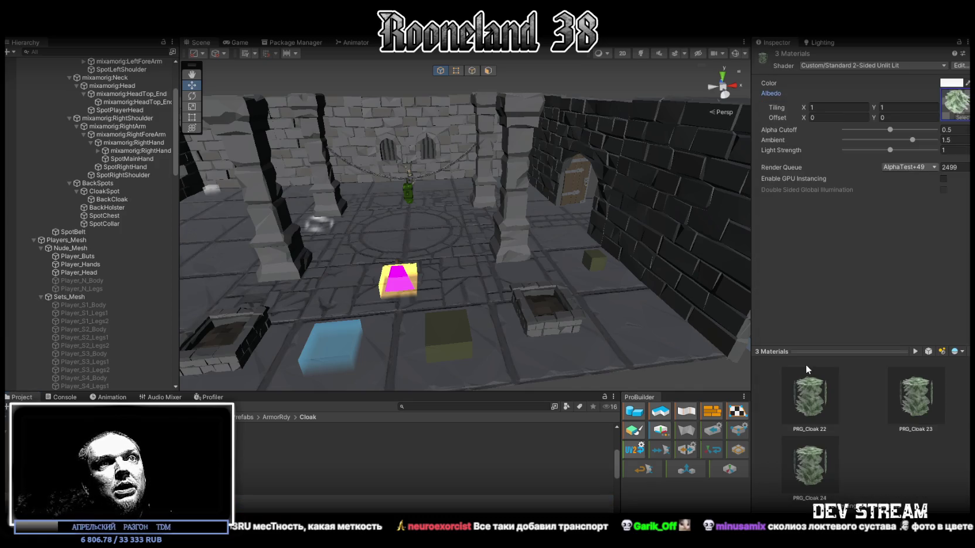
- Give materials 23–24 PRG_Cloak_23, material 24 PRG_Cloak_24, and open the GameDataBase folder
{"action": "left_click", "coordinate": [245, 498], "text": "ctrl"}
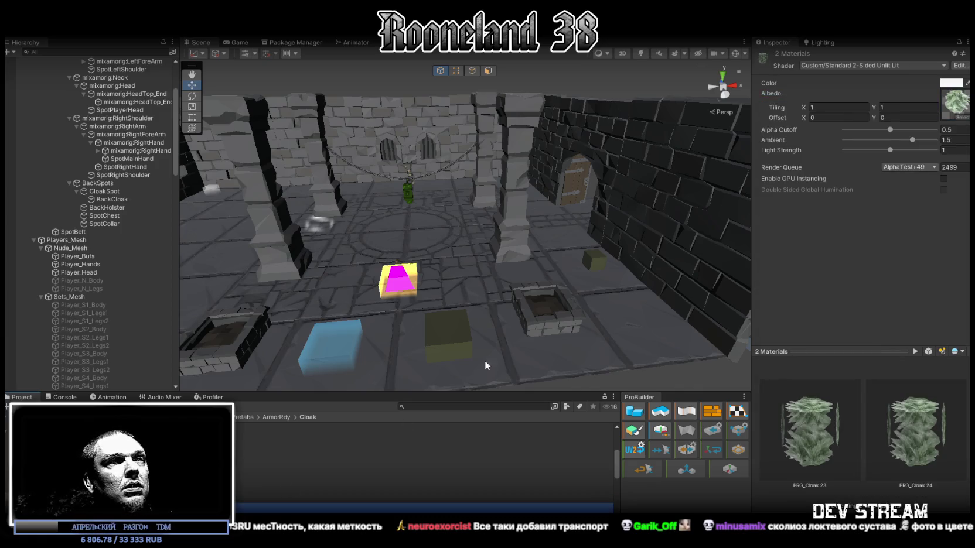
{"action": "left_click", "coordinate": [952, 119]}
{"action": "double_click", "coordinate": [863, 304]}
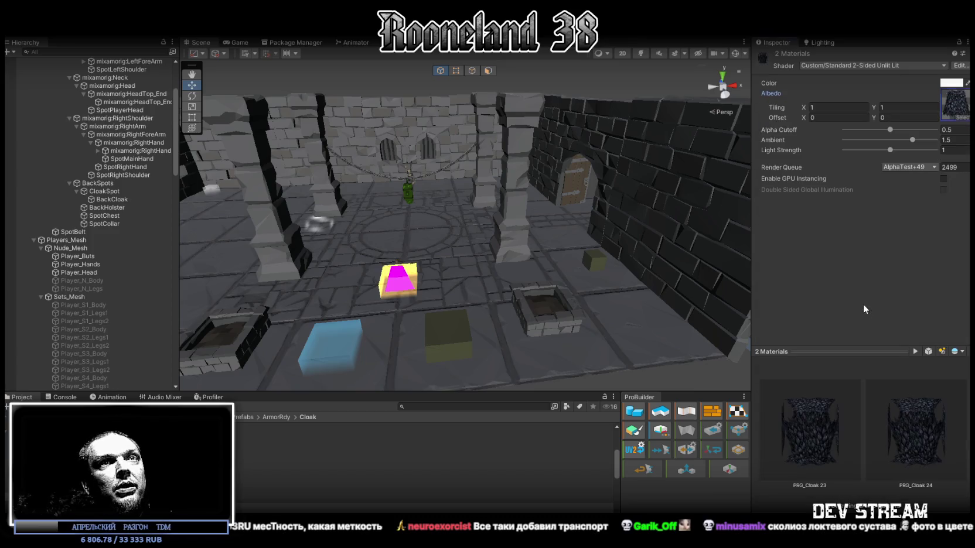
{"action": "left_click", "coordinate": [245, 506]}
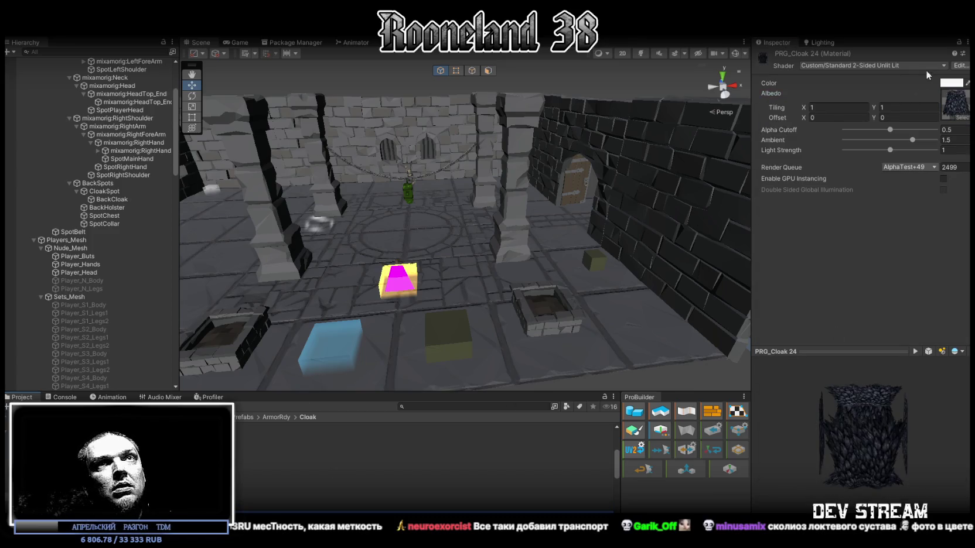
{"action": "left_click", "coordinate": [964, 117]}
{"action": "double_click", "coordinate": [778, 334]}
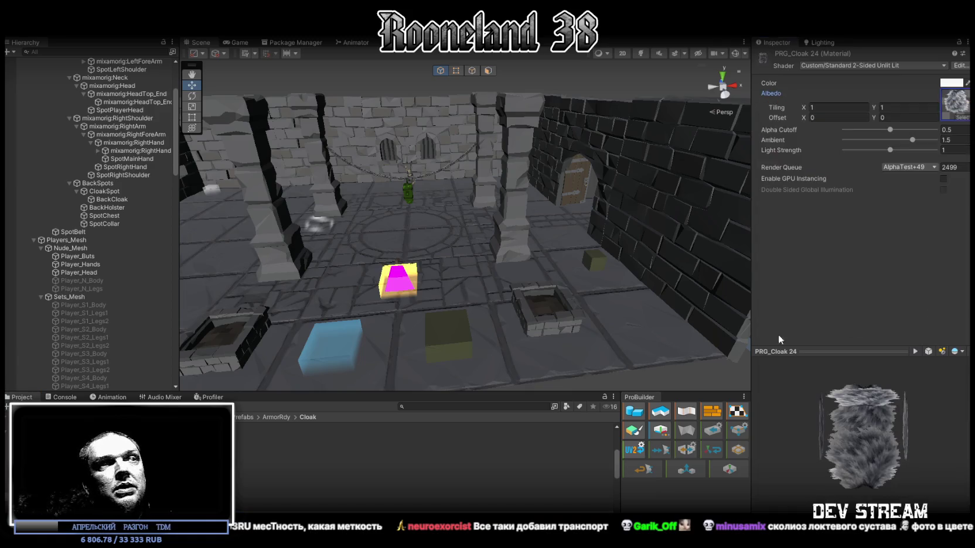
{"action": "left_click", "coordinate": [237, 417]}
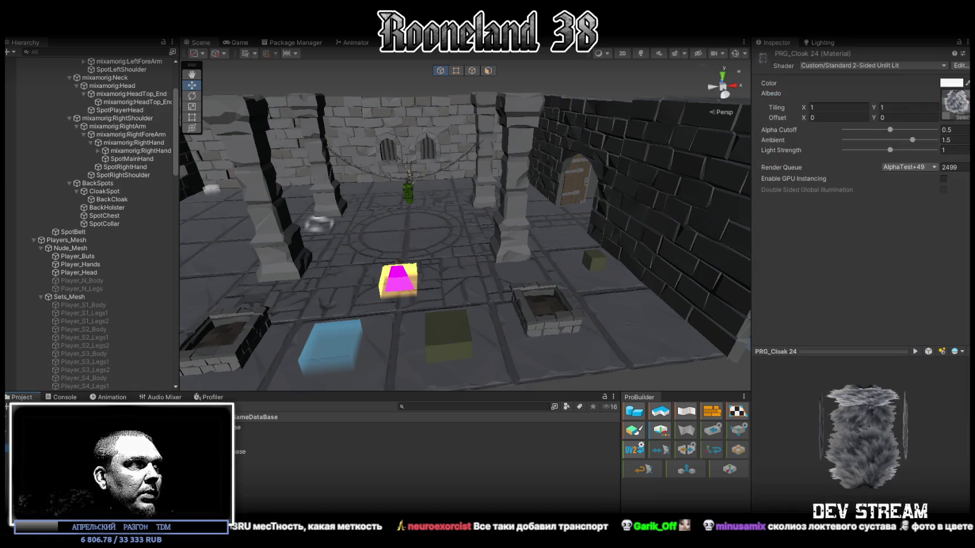
- In the accessory database, add a new cloak entry and paste in its name
{"action": "left_click", "coordinate": [237, 427]}
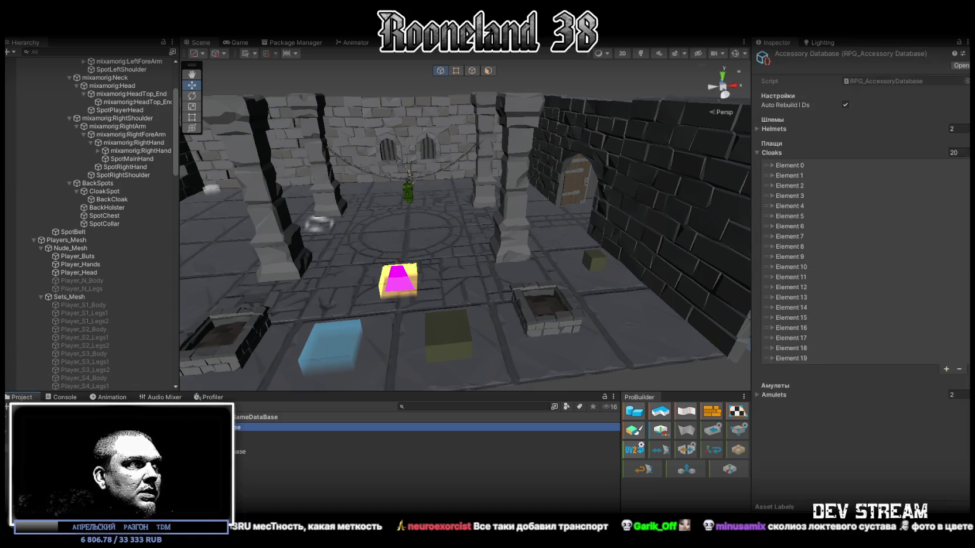
{"action": "left_click", "coordinate": [946, 369]}
{"action": "left_click", "coordinate": [772, 368]}
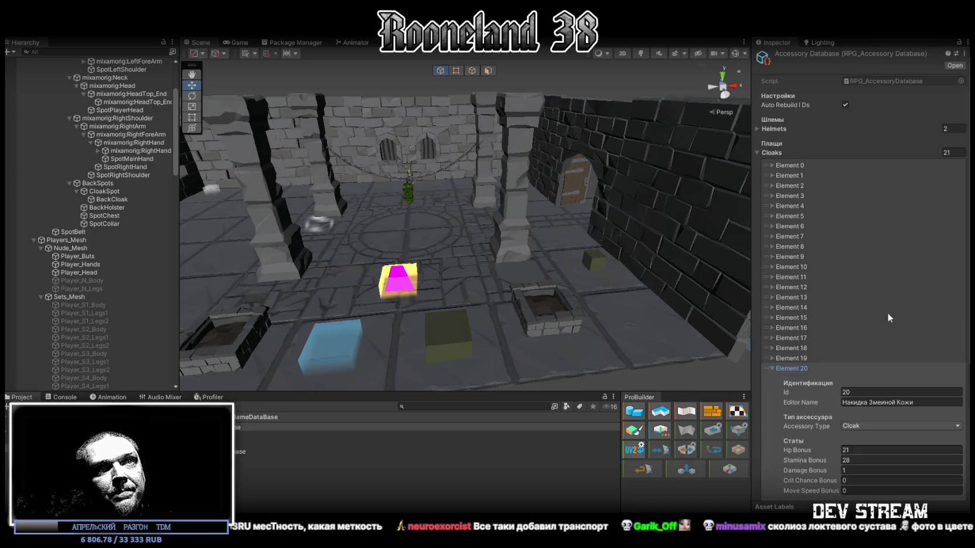
{"action": "scroll", "coordinate": [888, 318], "scroll_direction": "down", "scroll_amount": 4}
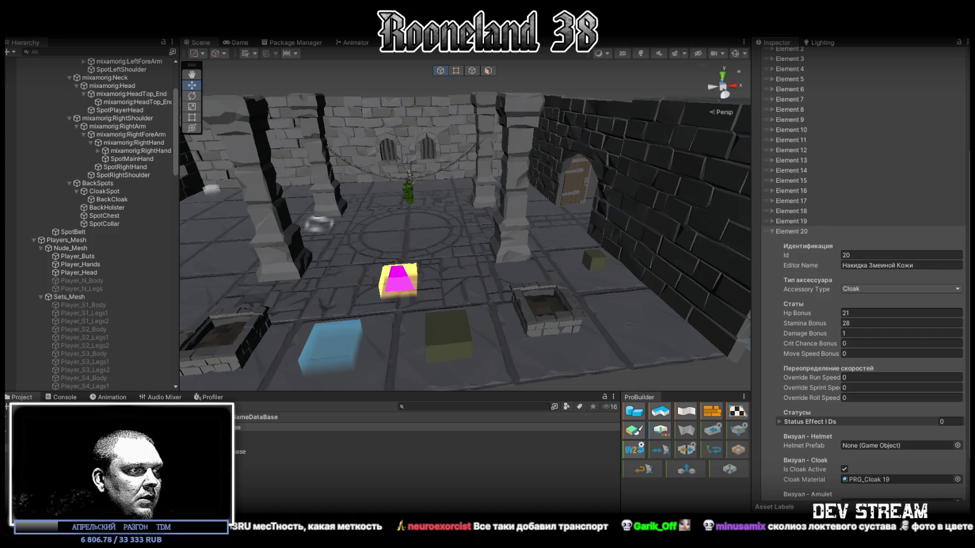
{"action": "left_click", "coordinate": [933, 265]}
{"action": "type", "text": "Плащ Миража"}
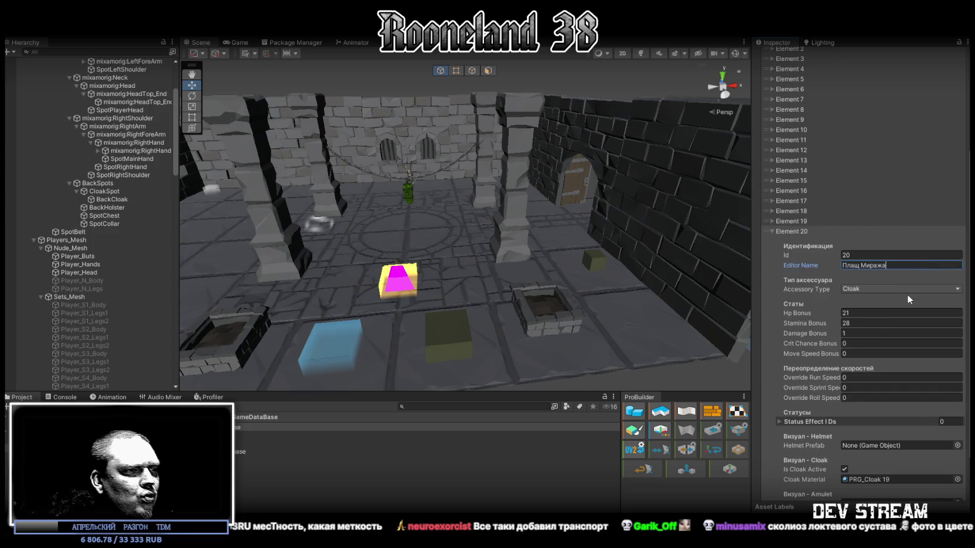
- Set the mirage cloak's Stamina to 32 and Hp to 17, and change entry 20's material
{"action": "left_click", "coordinate": [869, 324]}
{"action": "type", "text": "32"}
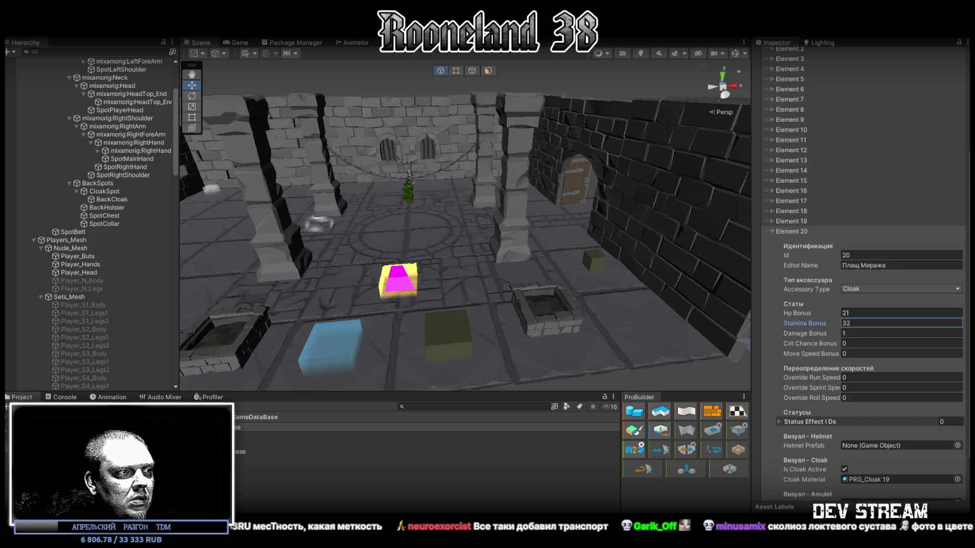
{"action": "left_click", "coordinate": [877, 312]}
{"action": "type", "text": "17"}
{"action": "scroll", "coordinate": [958, 432], "scroll_direction": "down", "scroll_amount": 2}
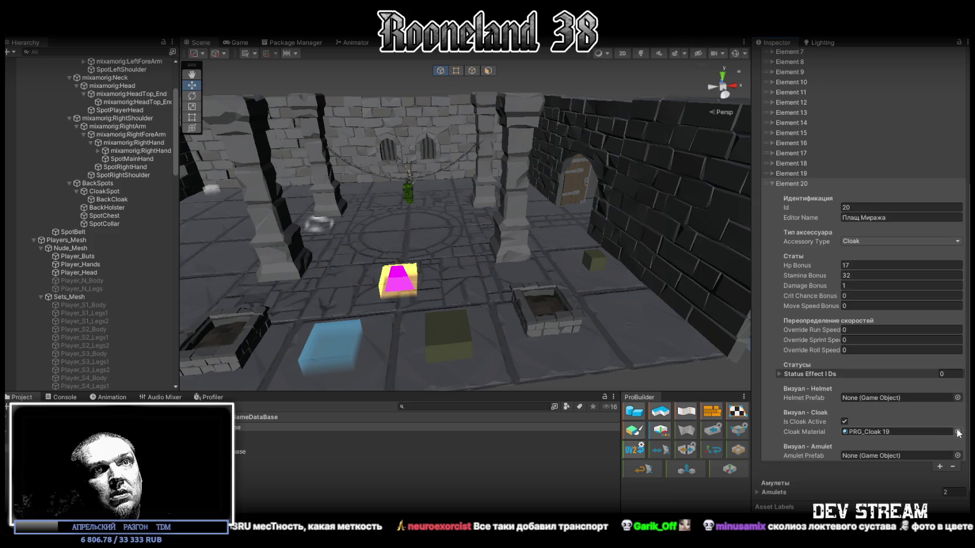
{"action": "left_click", "coordinate": [957, 432]}
{"action": "double_click", "coordinate": [914, 424]}
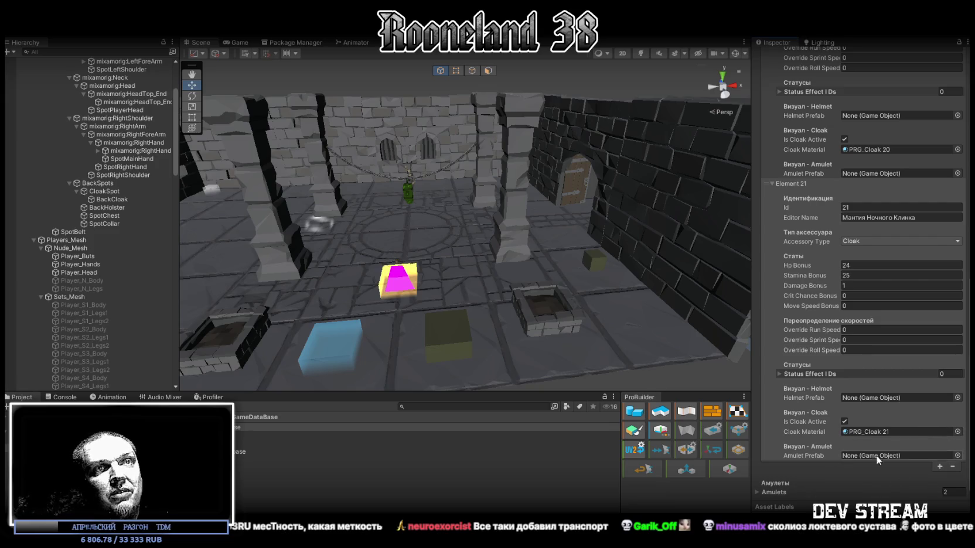
- Add cloak Element 22 and assign it the PRG_Cloak 22 material
{"action": "left_click", "coordinate": [939, 467]}
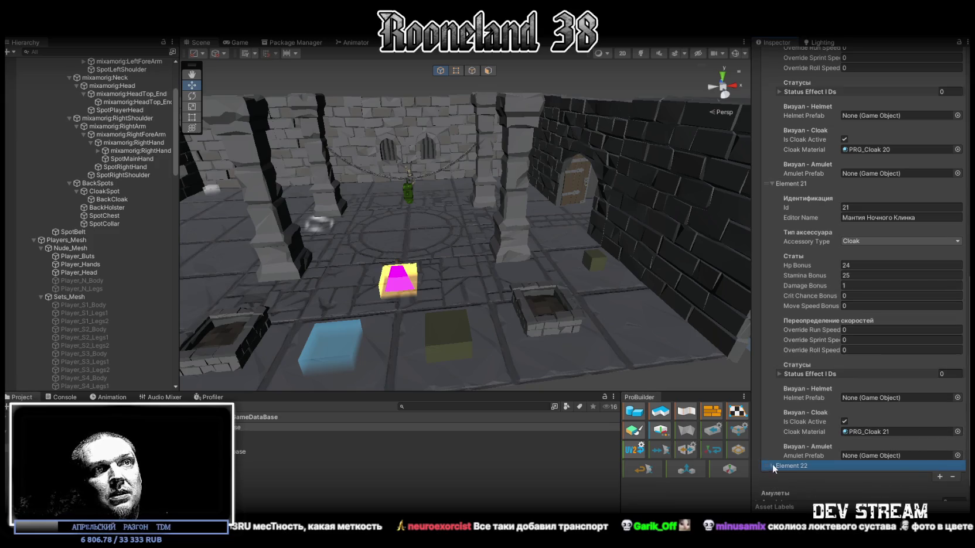
{"action": "scroll", "coordinate": [782, 464], "scroll_direction": "down", "scroll_amount": 5}
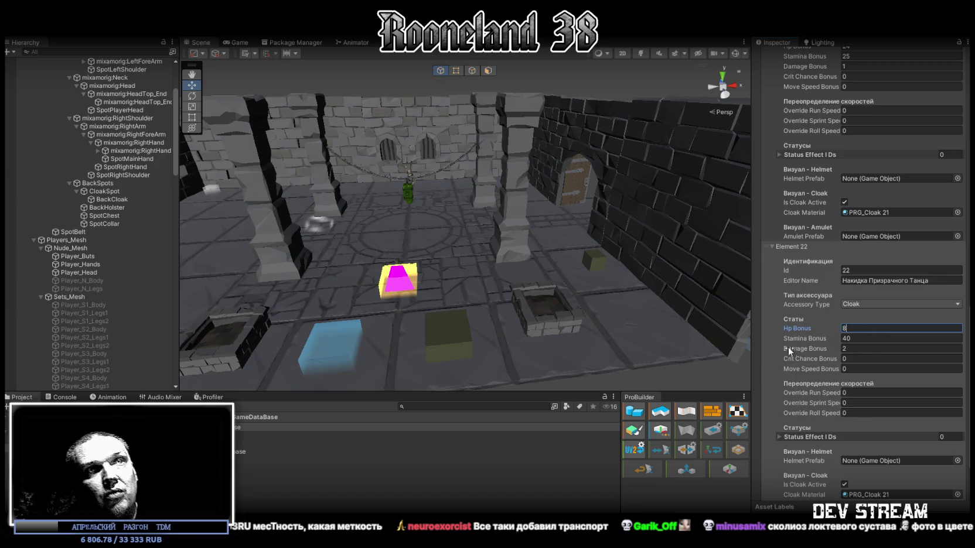
{"action": "left_click", "coordinate": [957, 495]}
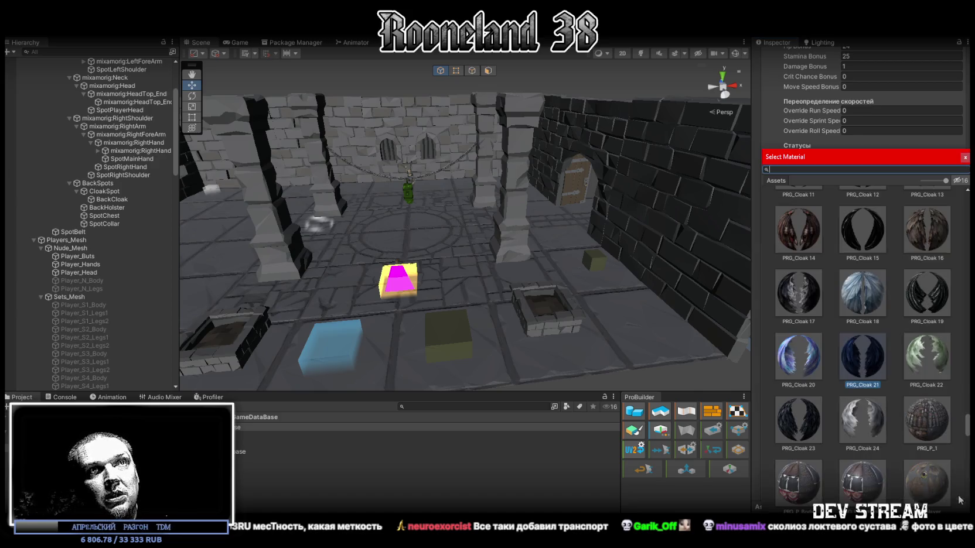
{"action": "double_click", "coordinate": [920, 352]}
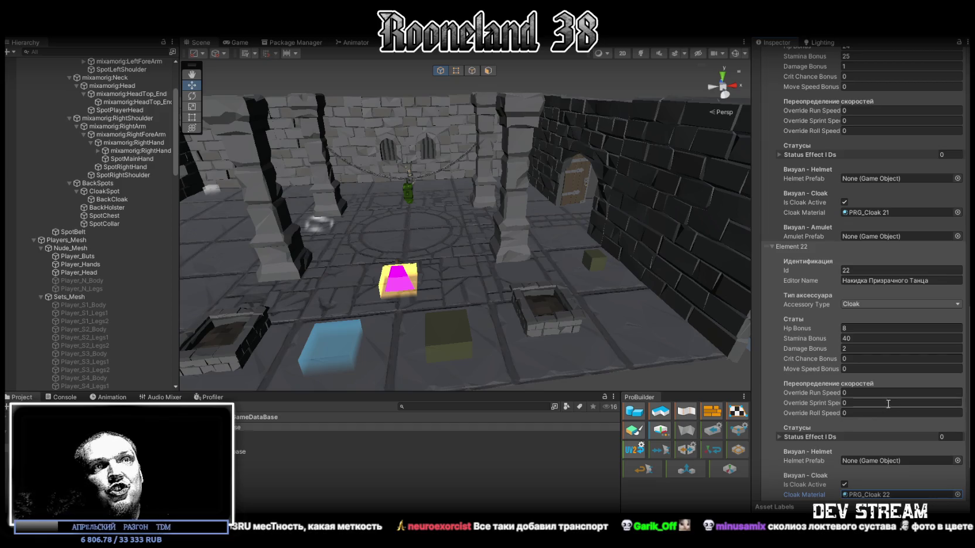
- Set Element 23's Damage to 2 and assign it the PRG_Cloak 23 material
{"action": "scroll", "coordinate": [931, 467], "scroll_direction": "down", "scroll_amount": 5}
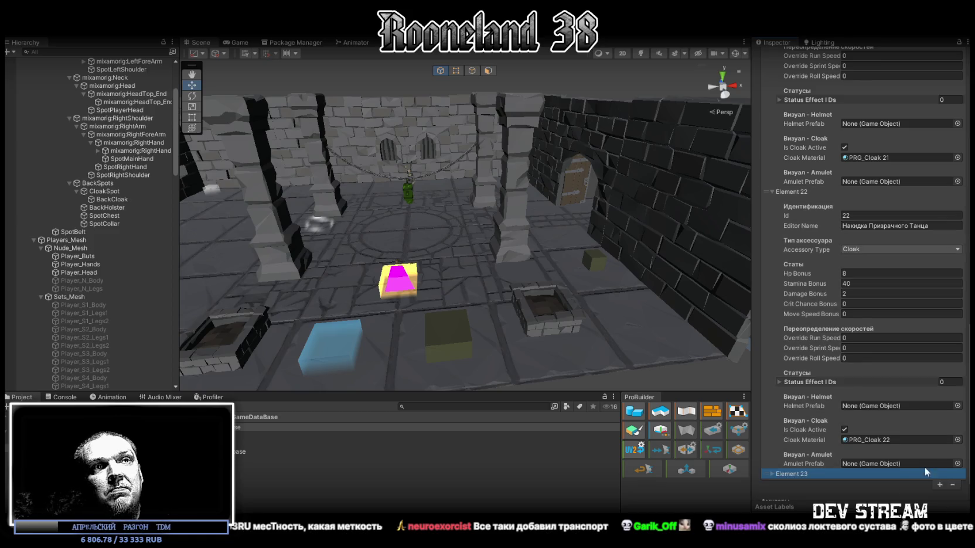
{"action": "left_click", "coordinate": [771, 455]}
{"action": "scroll", "coordinate": [881, 418], "scroll_direction": "down", "scroll_amount": 10}
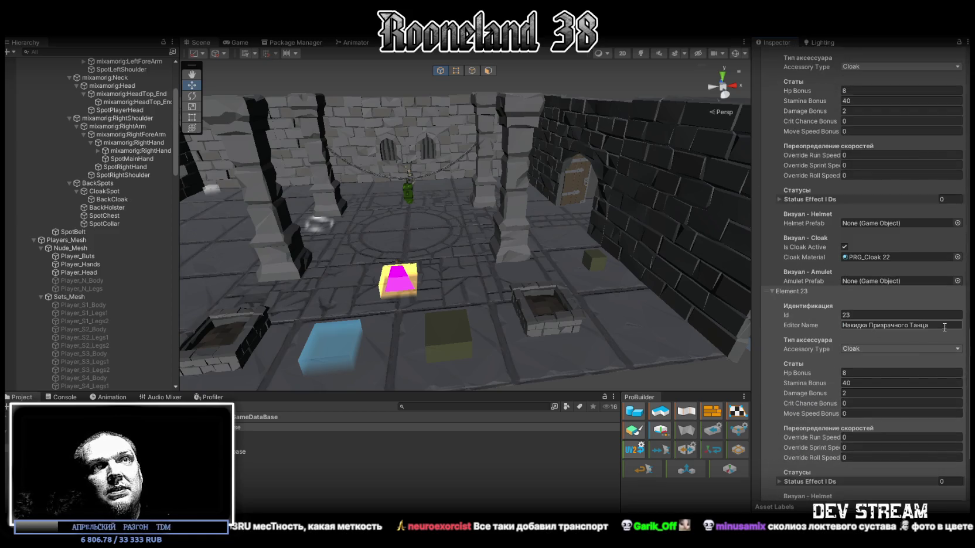
{"action": "scroll", "coordinate": [923, 399], "scroll_direction": "down", "scroll_amount": 7}
{"action": "type", "text": "36"}
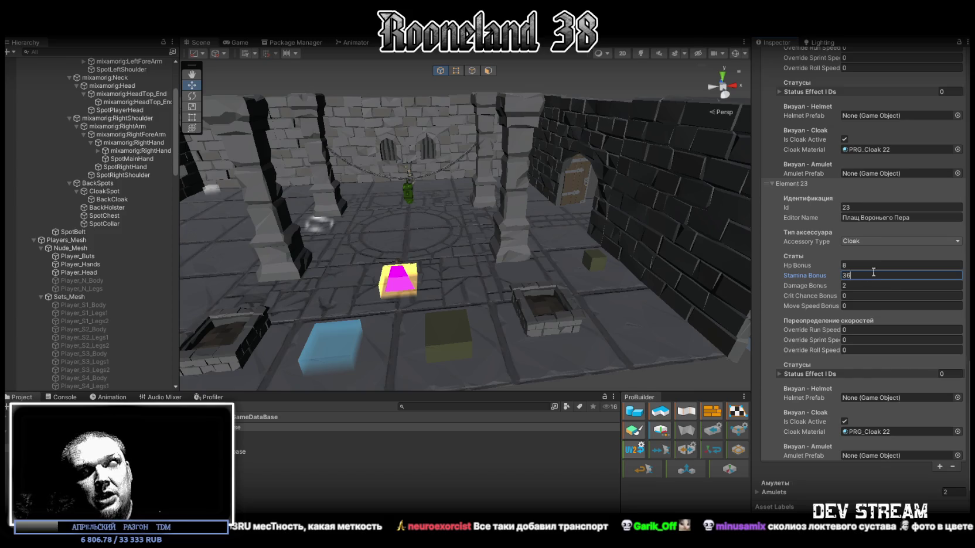
{"action": "type", "text": "2"}
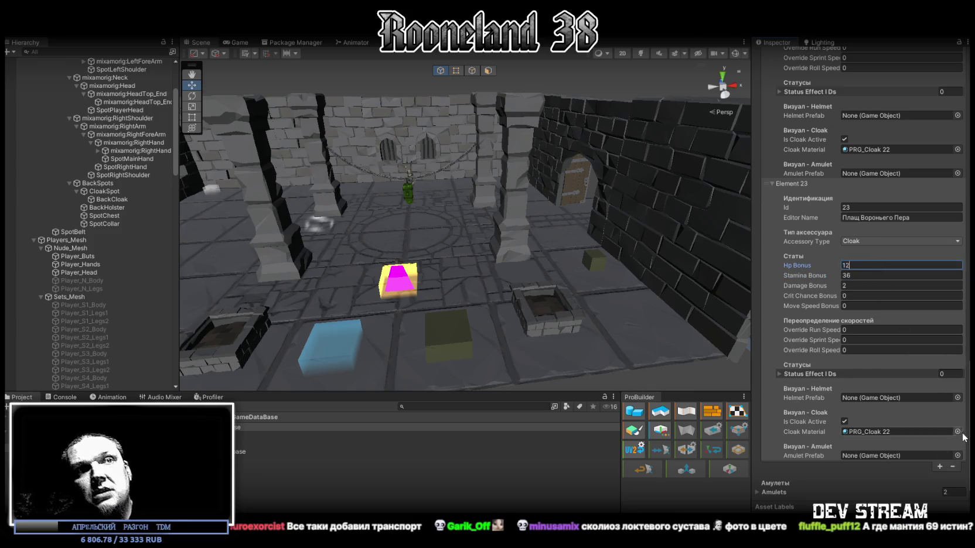
{"action": "left_click", "coordinate": [957, 432]}
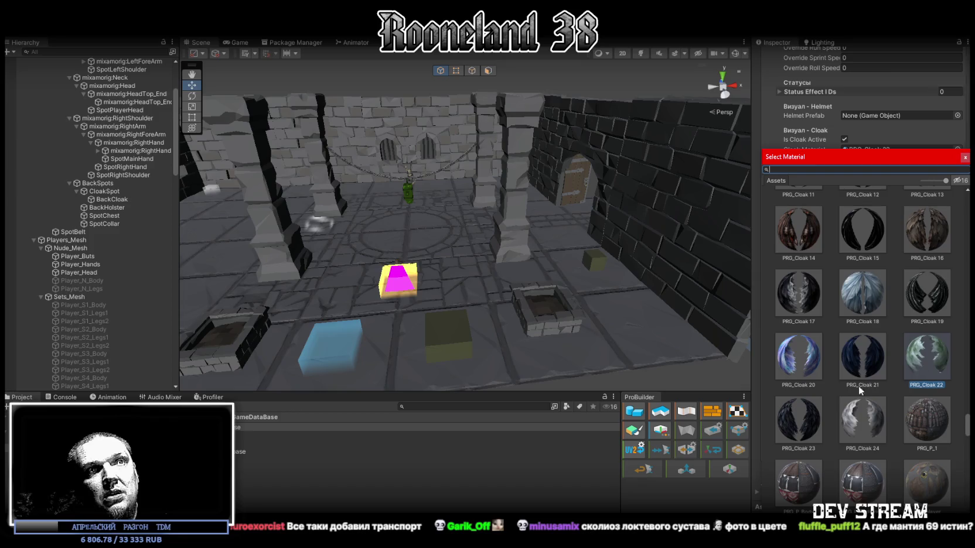
{"action": "double_click", "coordinate": [796, 423]}
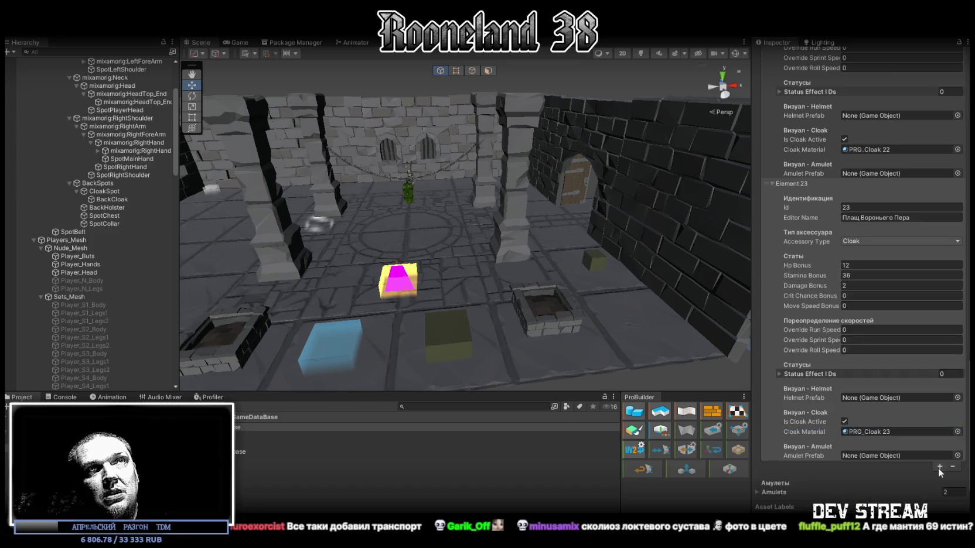
- Add Element 24 'Мантия Быстрого Угасания' with Damage 1, Stamina 30 and material PRG_Cloak 24
{"action": "left_click", "coordinate": [939, 467]}
{"action": "left_click", "coordinate": [776, 466]}
{"action": "scroll", "coordinate": [870, 462], "scroll_direction": "down", "scroll_amount": 5}
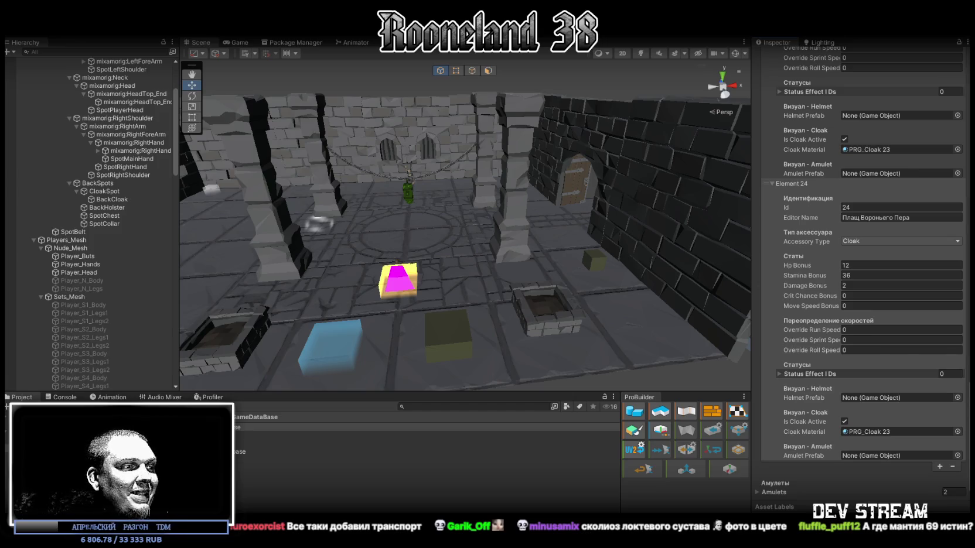
{"action": "left_click", "coordinate": [930, 218]}
{"action": "type", "text": "Мантия Быстрого Угасания"}
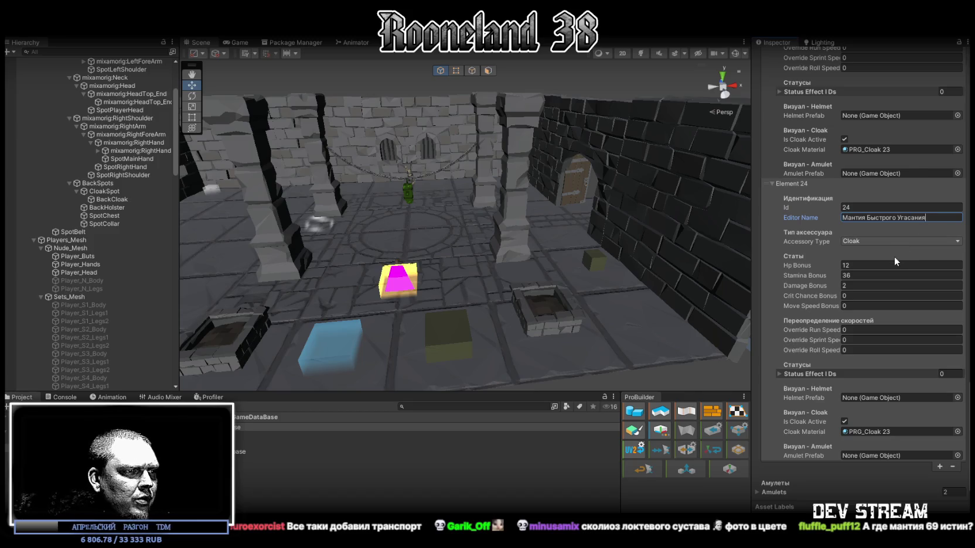
{"action": "left_click", "coordinate": [862, 286]}
{"action": "type", "text": "1"}
{"action": "left_click", "coordinate": [866, 276]}
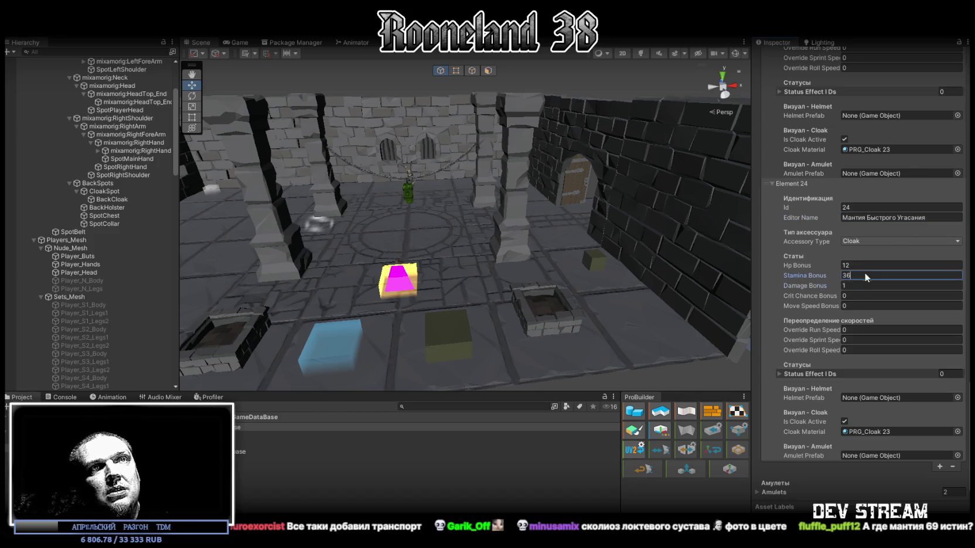
{"action": "key", "text": "BackSpace"}
{"action": "type", "text": "9"}
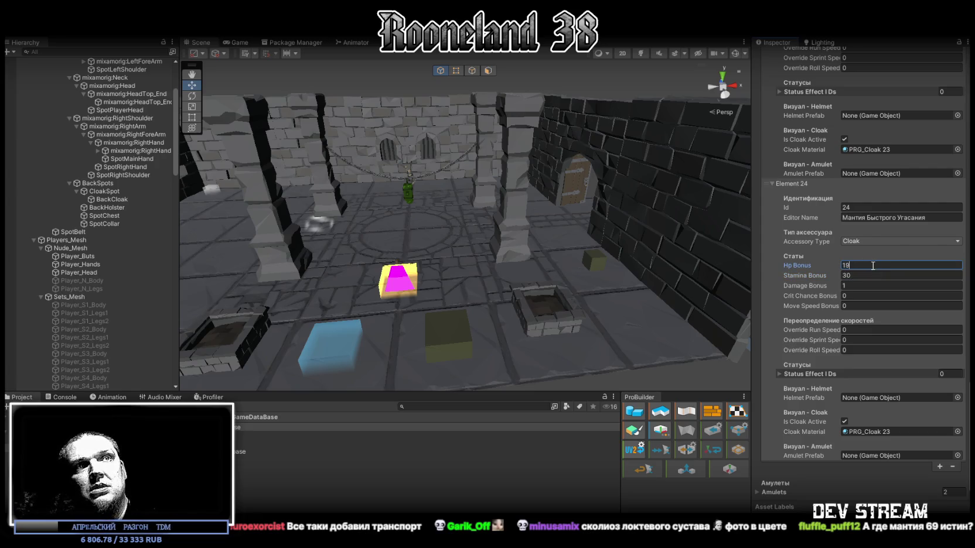
{"action": "left_click", "coordinate": [957, 432]}
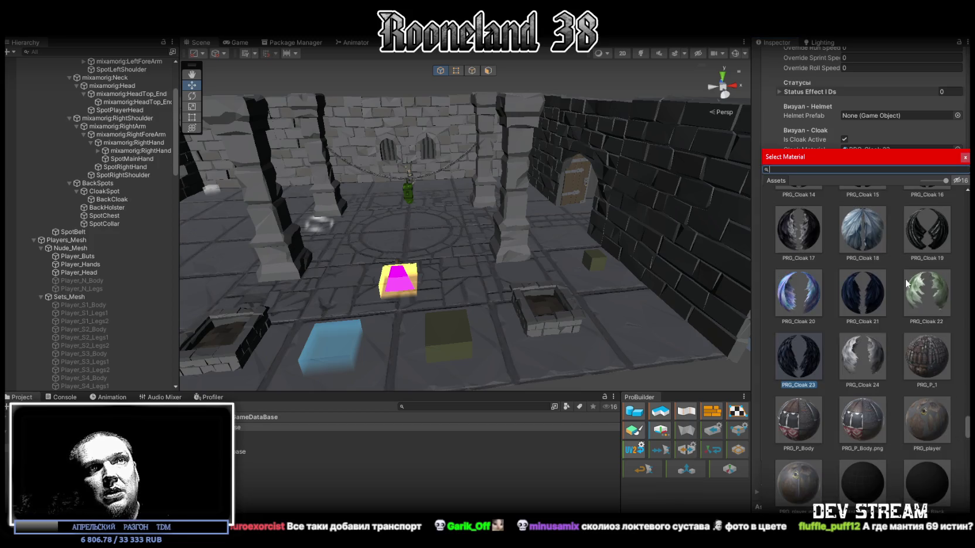
{"action": "double_click", "coordinate": [865, 362]}
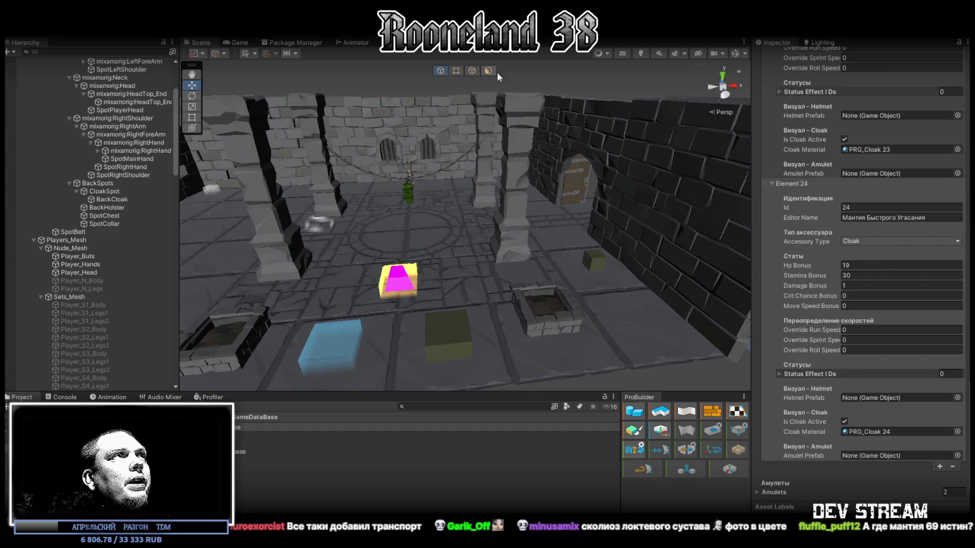
{"action": "left_click_drag", "start_coordinate": [449, 182], "coordinate": [461, 167]}
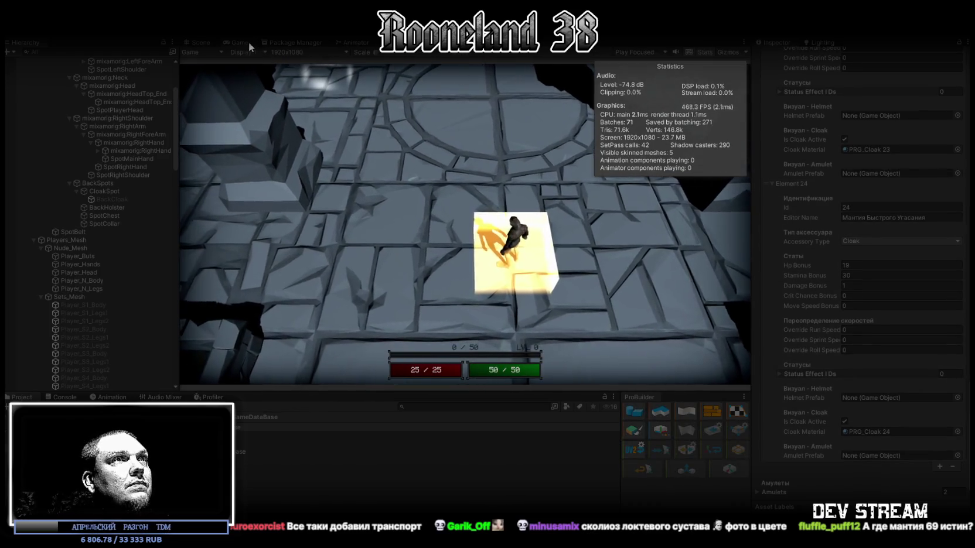
- Maximize the game view and walk the cloaked character between the green and yellow blocks
{"action": "double_click", "coordinate": [248, 42]}
{"action": "key", "text": "s"}
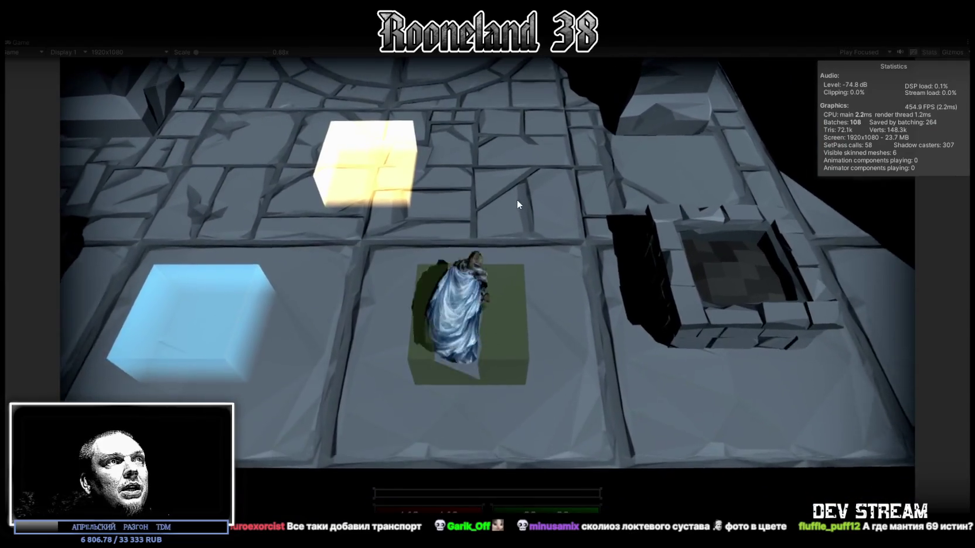
{"action": "key", "text": "w"}
{"action": "key", "text": "a"}
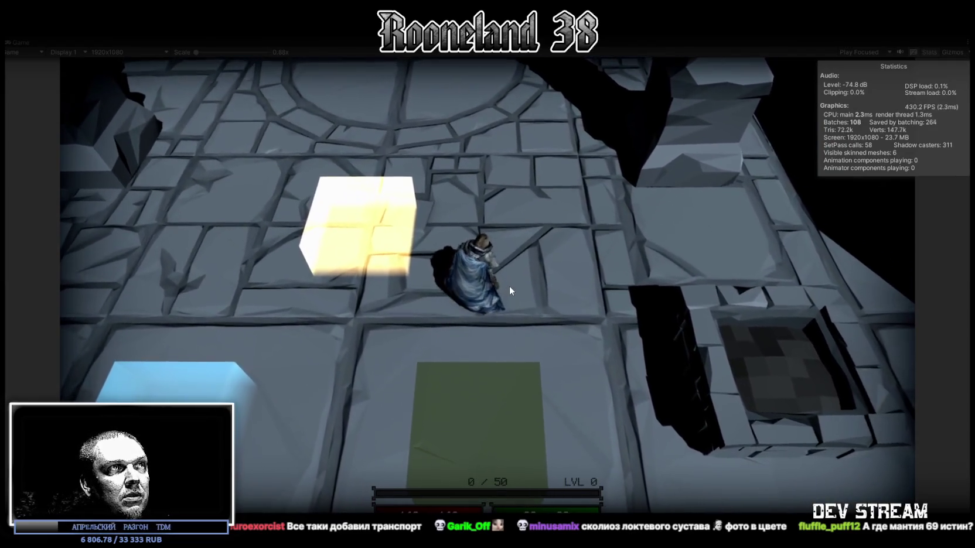
{"action": "key", "text": "s"}
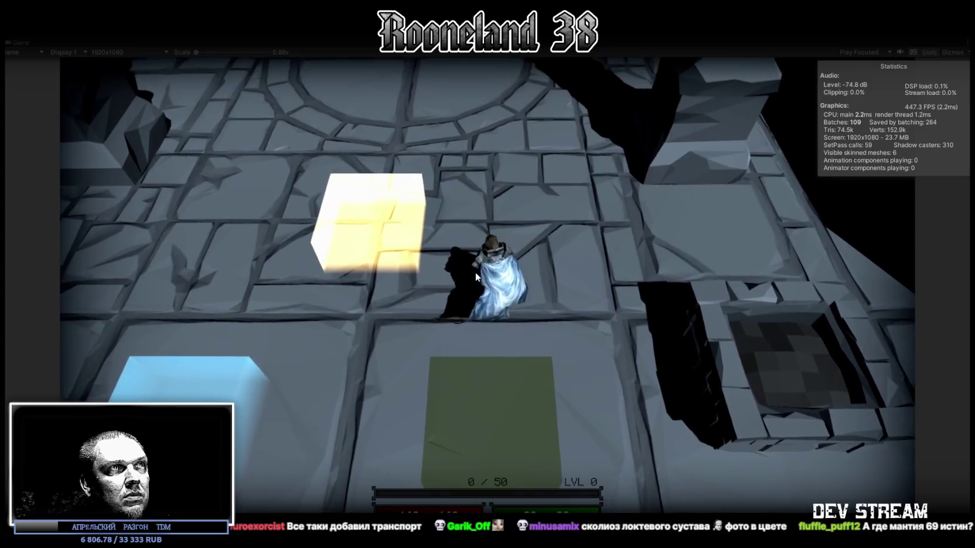
{"action": "key", "text": "s"}
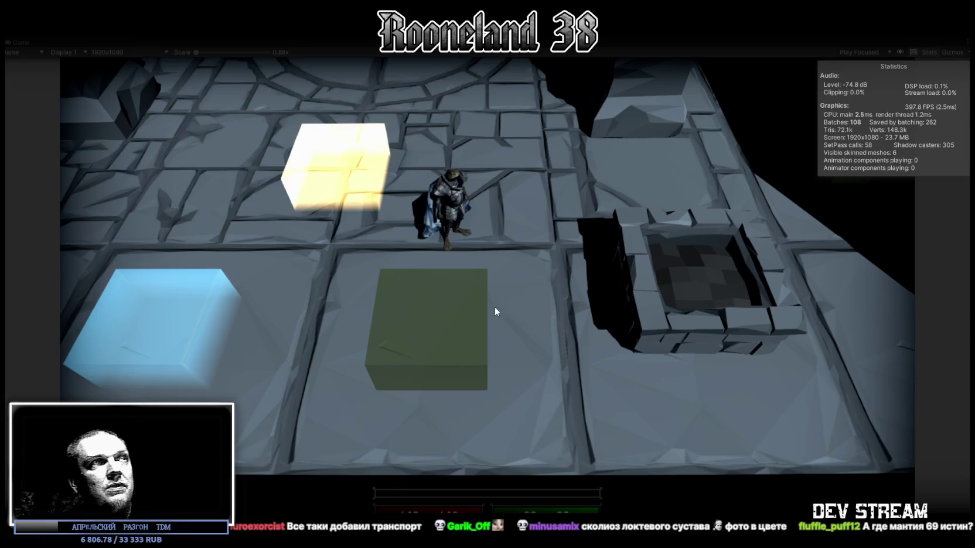
{"action": "key", "text": "s"}
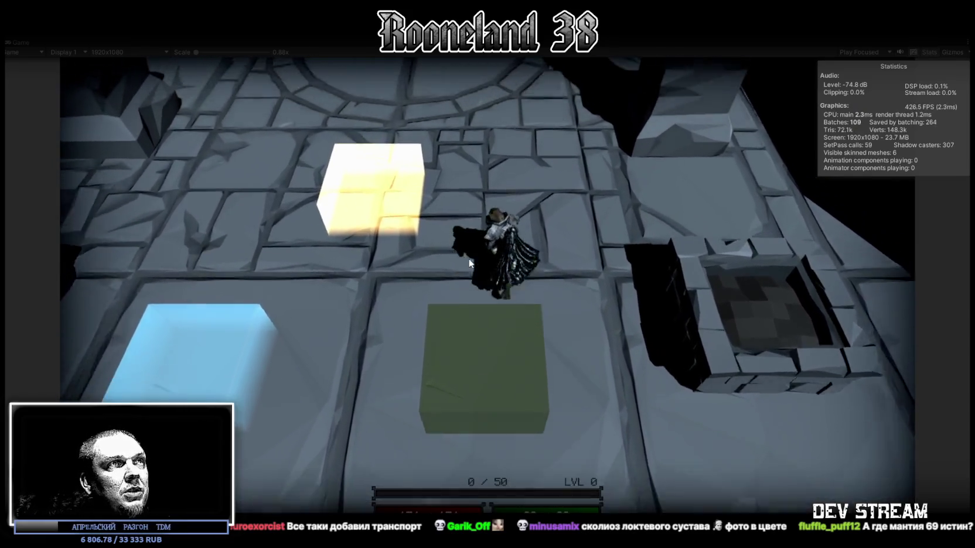
{"action": "key", "text": "w"}
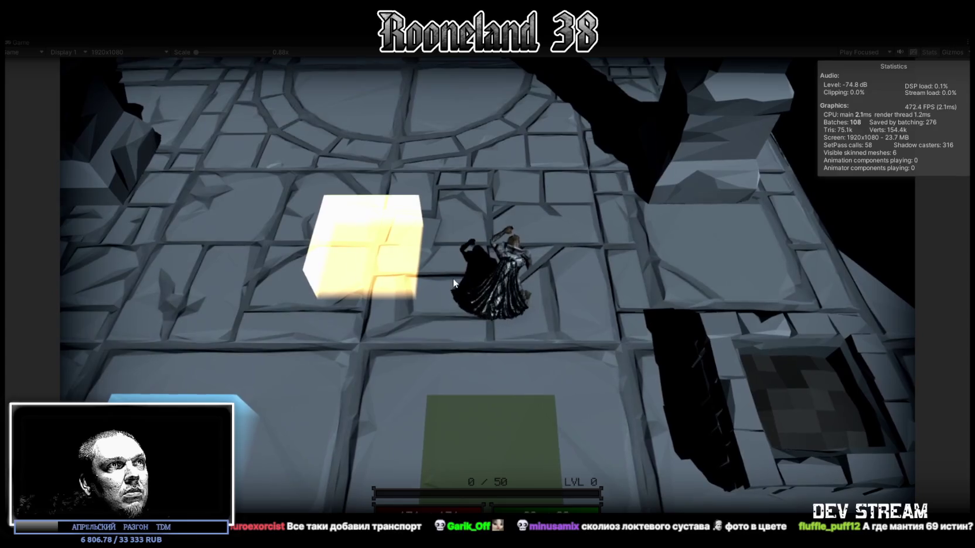
{"action": "key", "text": "s"}
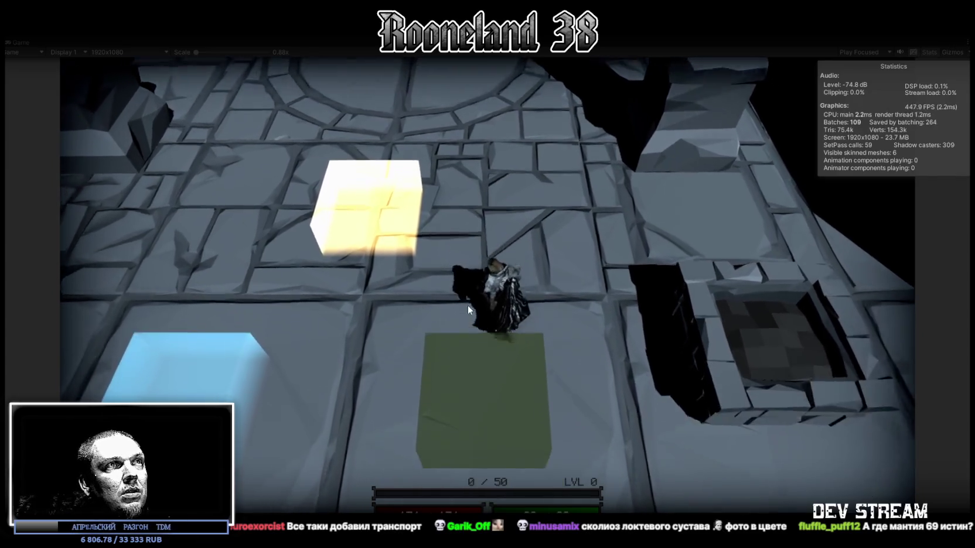
{"action": "key", "text": "w"}
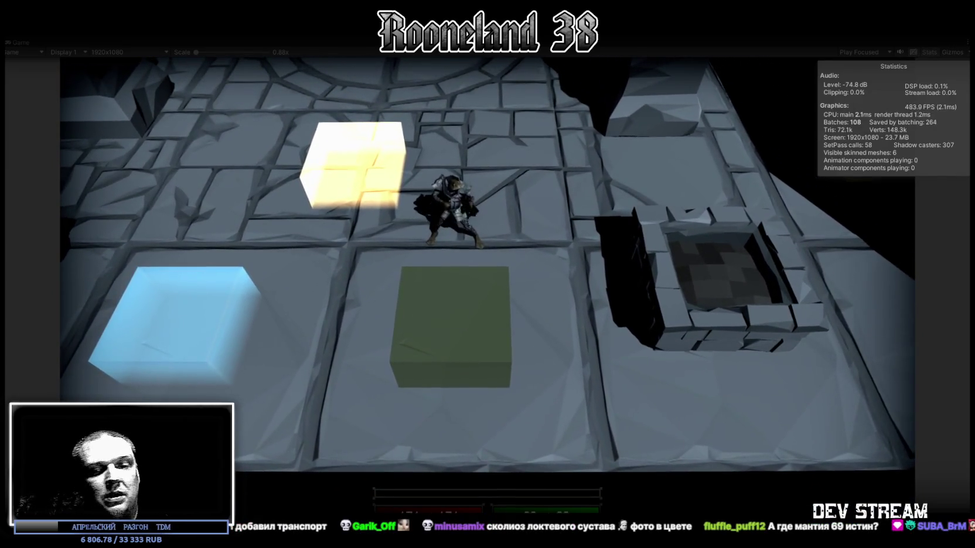
- Step onto the green block to swap cloaks, then walk to the circular floor and back
{"action": "key", "text": "s"}
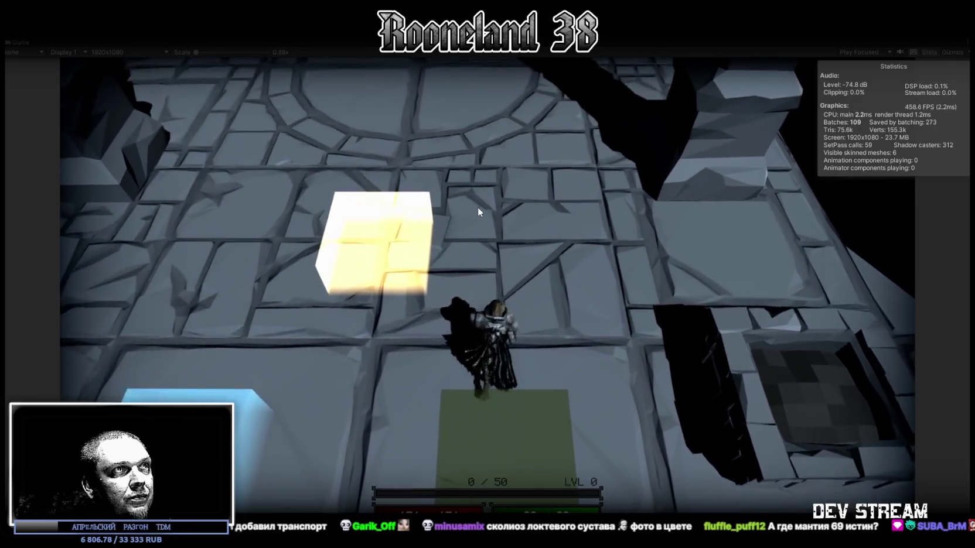
{"action": "key", "text": "w"}
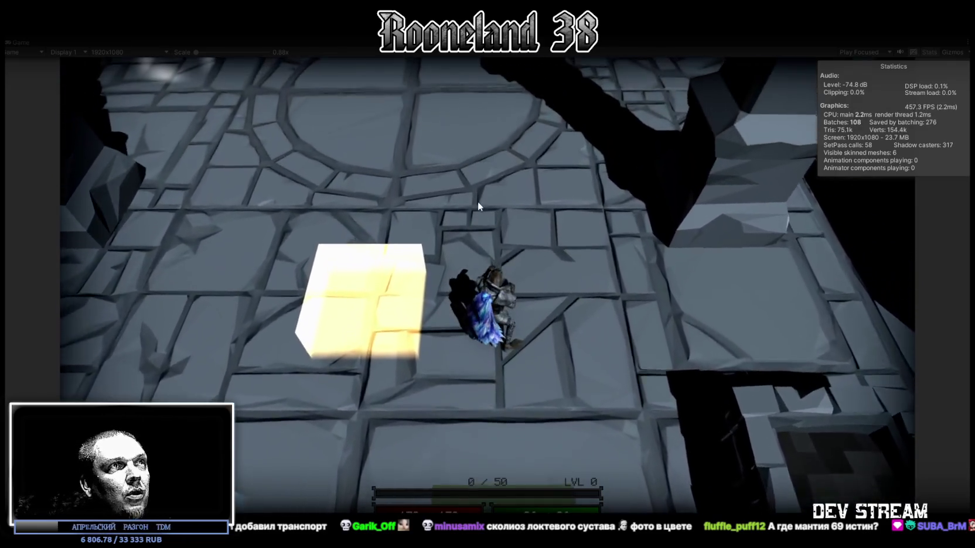
{"action": "key", "text": "w"}
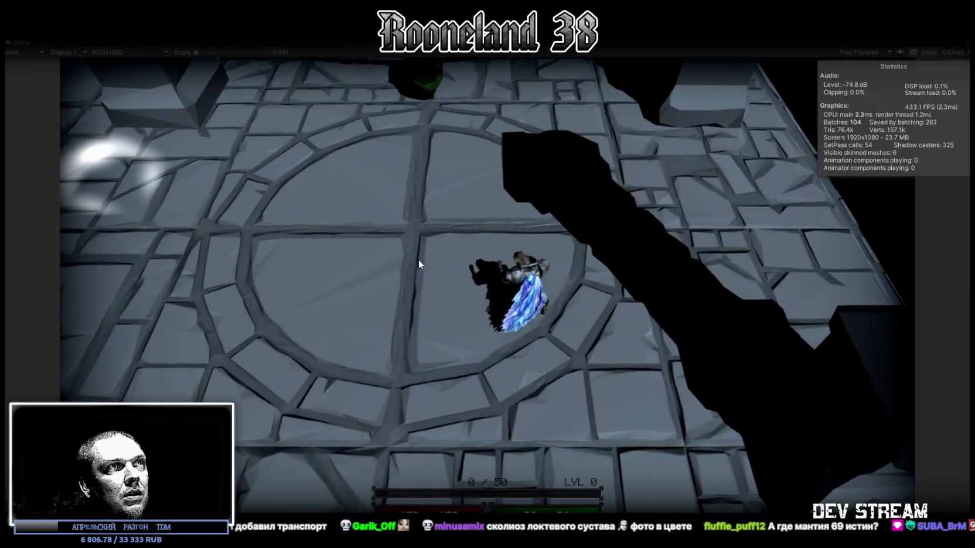
{"action": "key", "text": "s"}
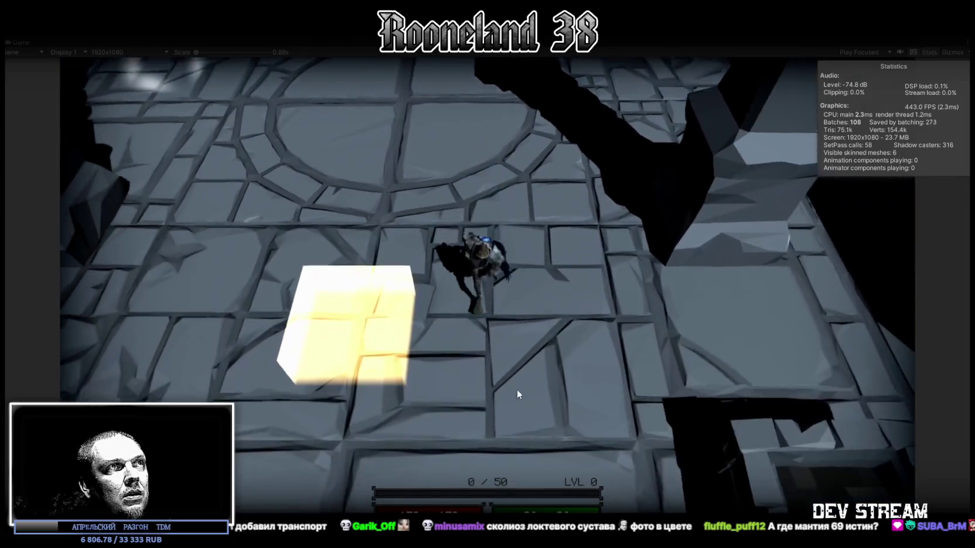
{"action": "key", "text": "w"}
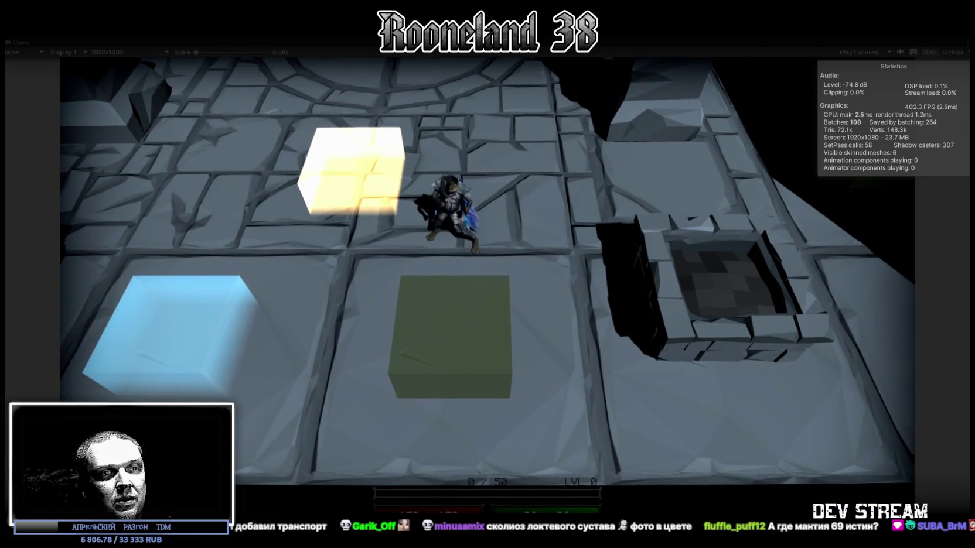
{"action": "key", "text": "s"}
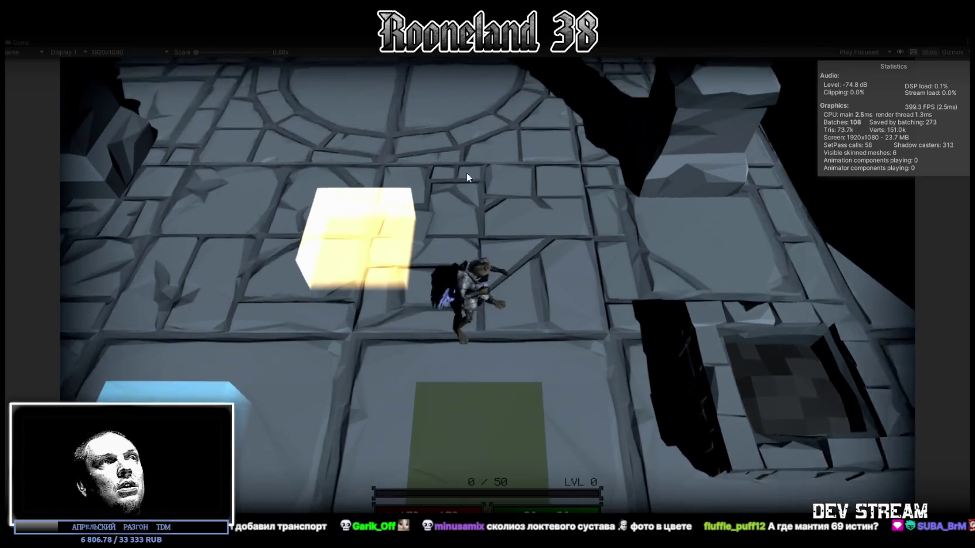
{"action": "key", "text": "w"}
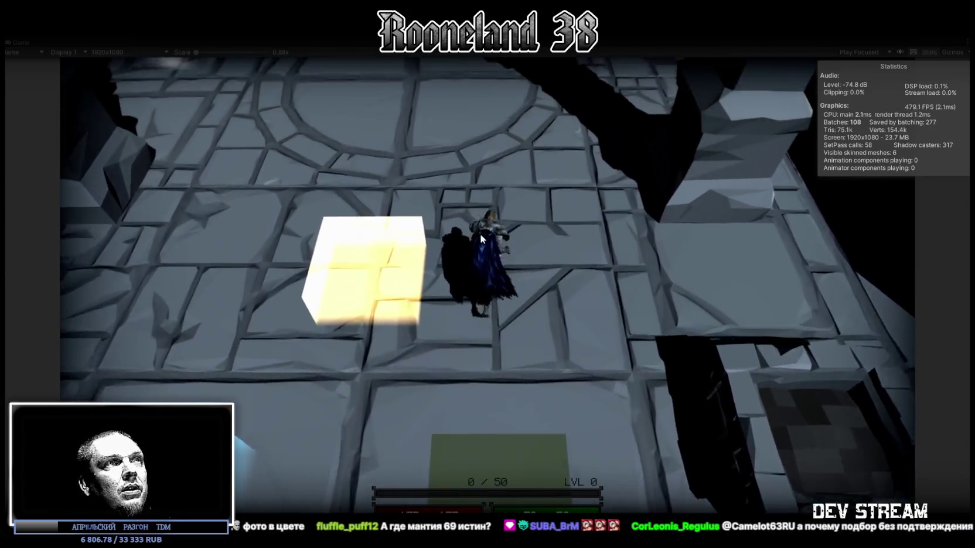
{"action": "key", "text": "s"}
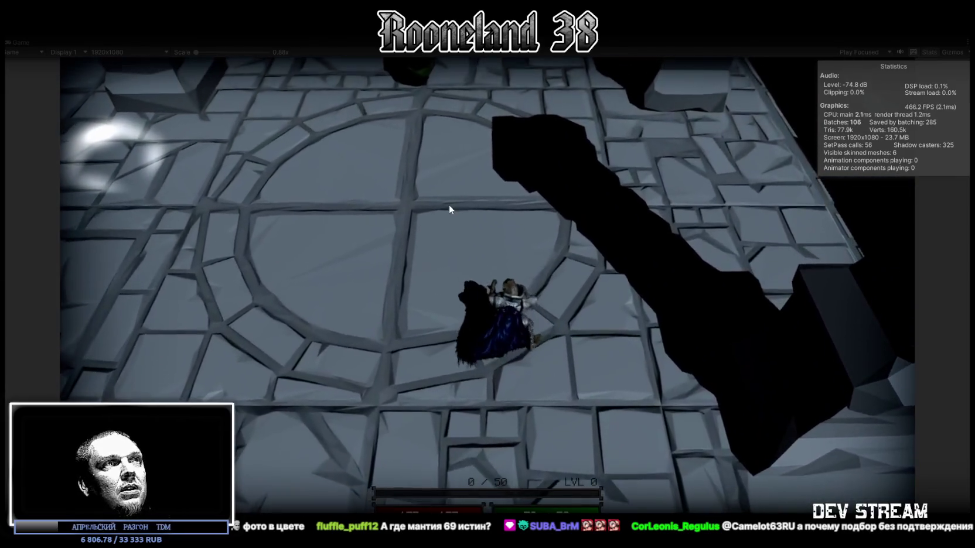
{"action": "key", "text": "s"}
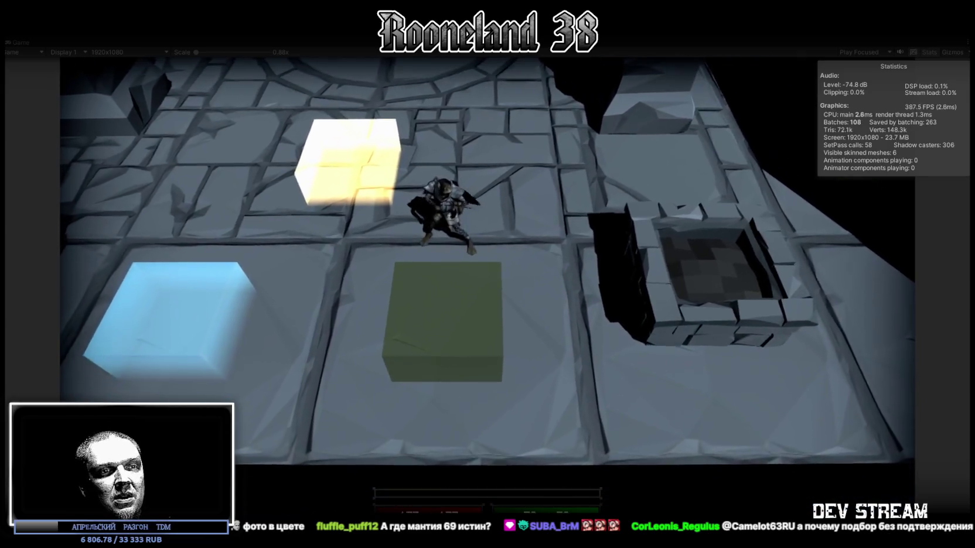
- Equip the pale green cloak on the green pad and walk it around the floor circle
{"action": "key", "text": "s"}
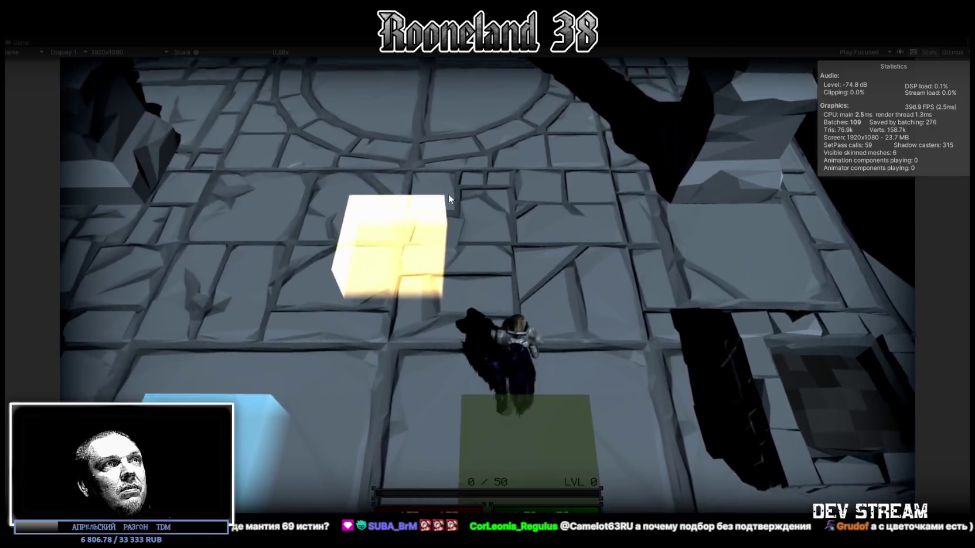
{"action": "key", "text": "w"}
{"action": "key", "text": "w"}
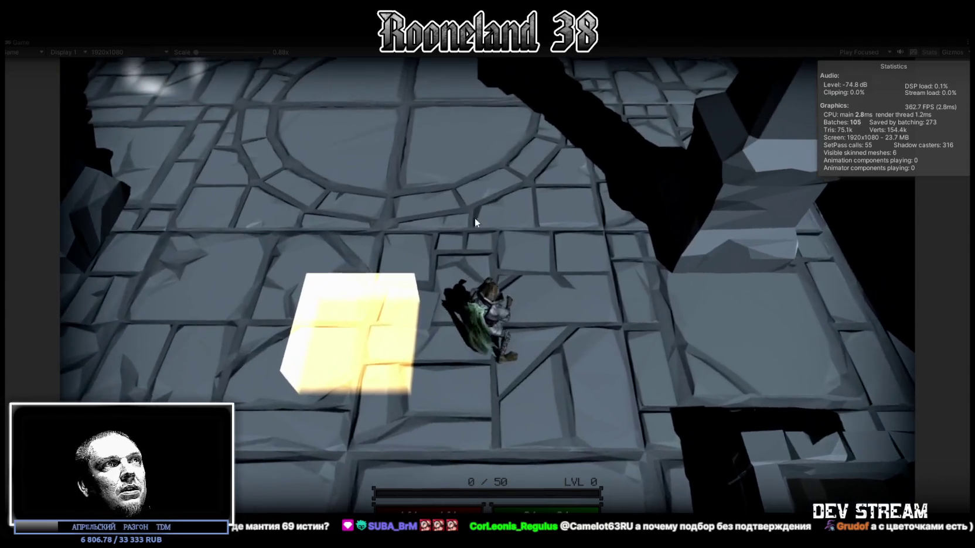
{"action": "key", "text": "a"}
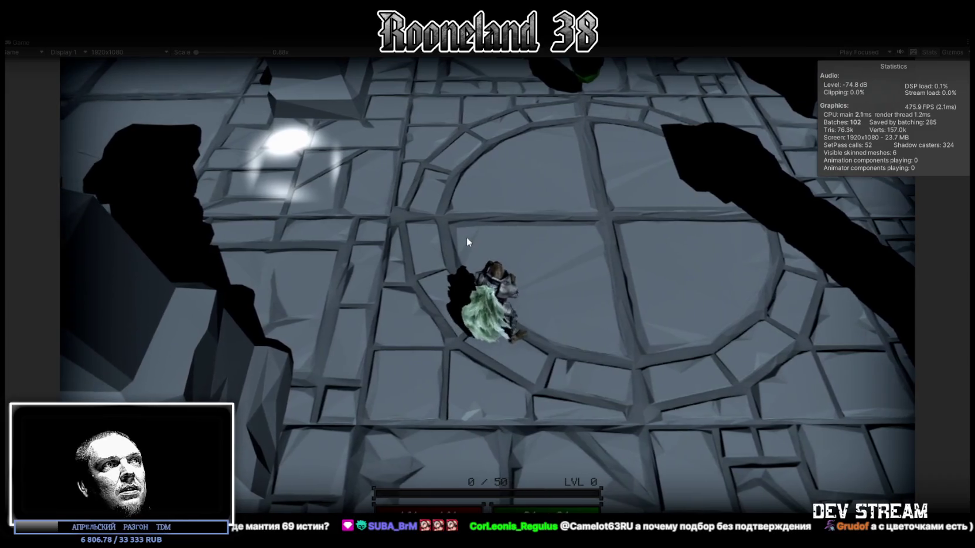
{"action": "key", "text": "w"}
{"action": "key", "text": "s"}
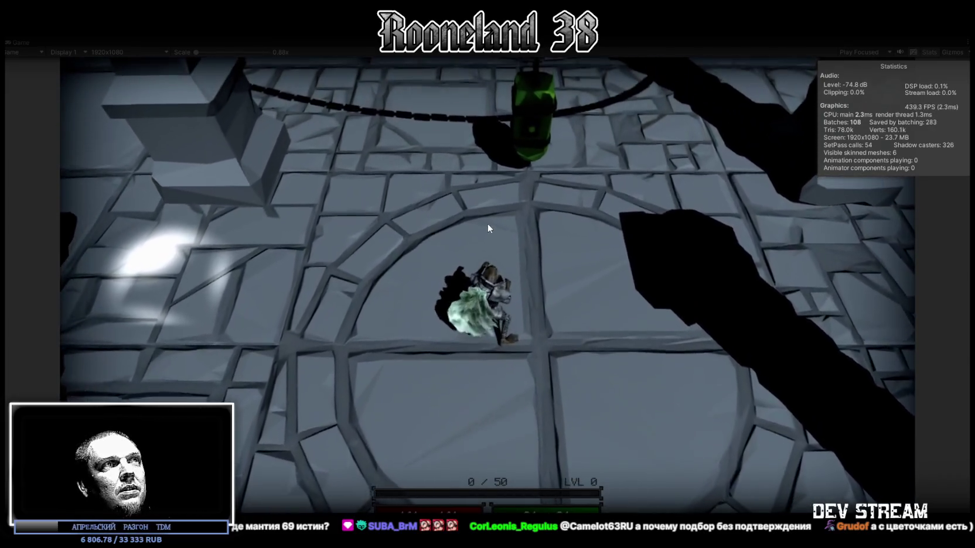
{"action": "key", "text": "s"}
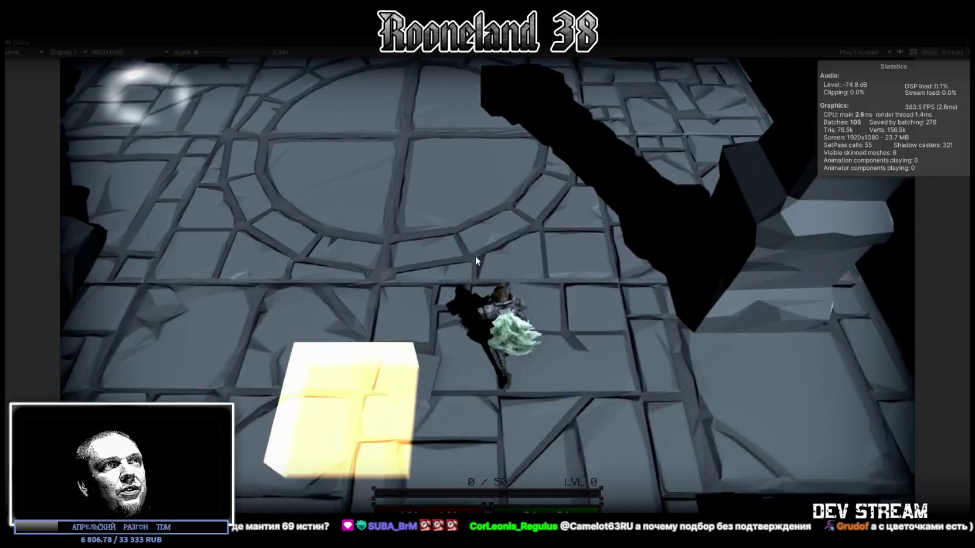
{"action": "key", "text": "s"}
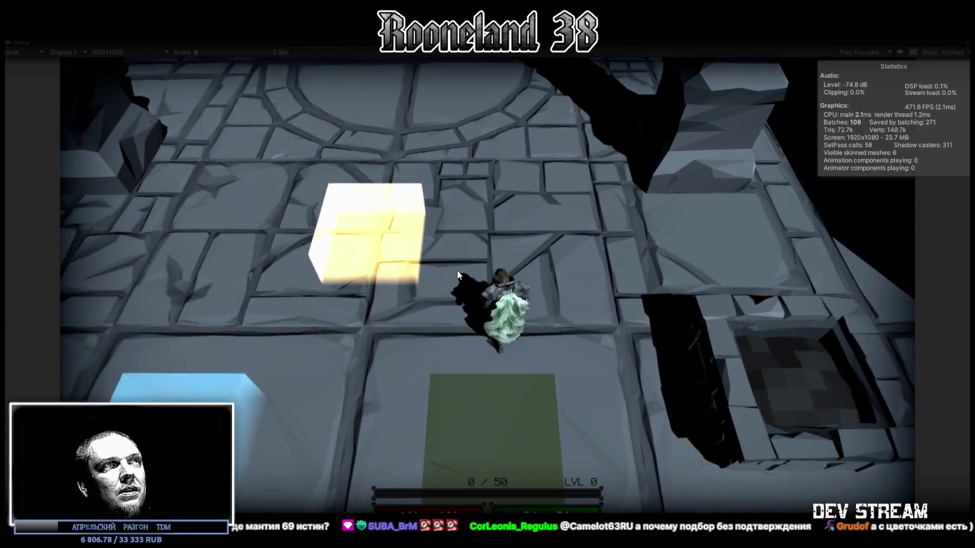
{"action": "key", "text": "w"}
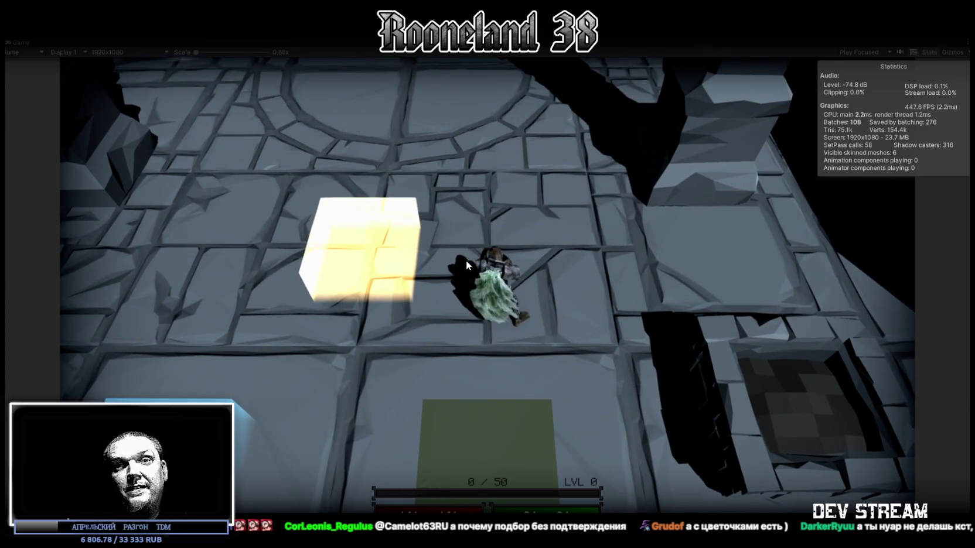
- Switch to the dark feathered cloak on the green pad and walk it across the circle
{"action": "key", "text": "s"}
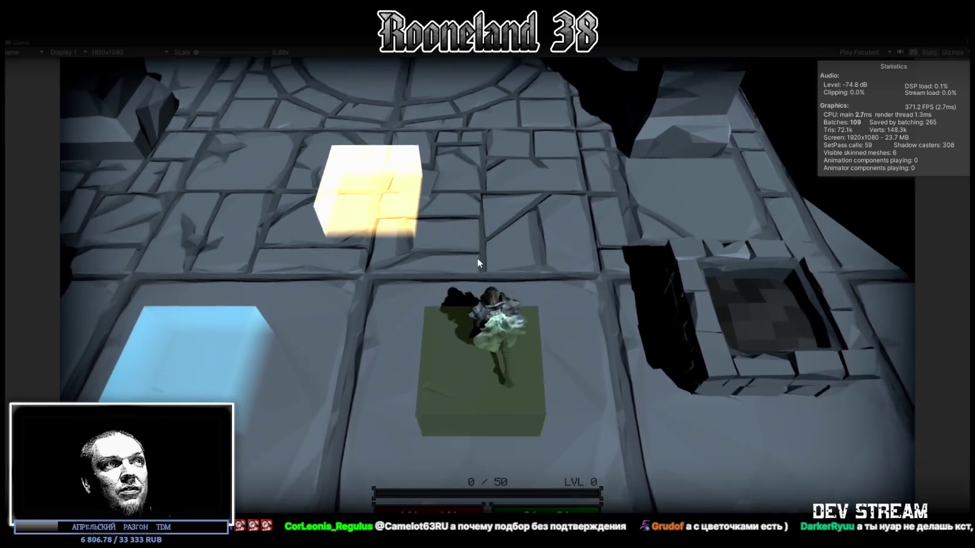
{"action": "key", "text": "w"}
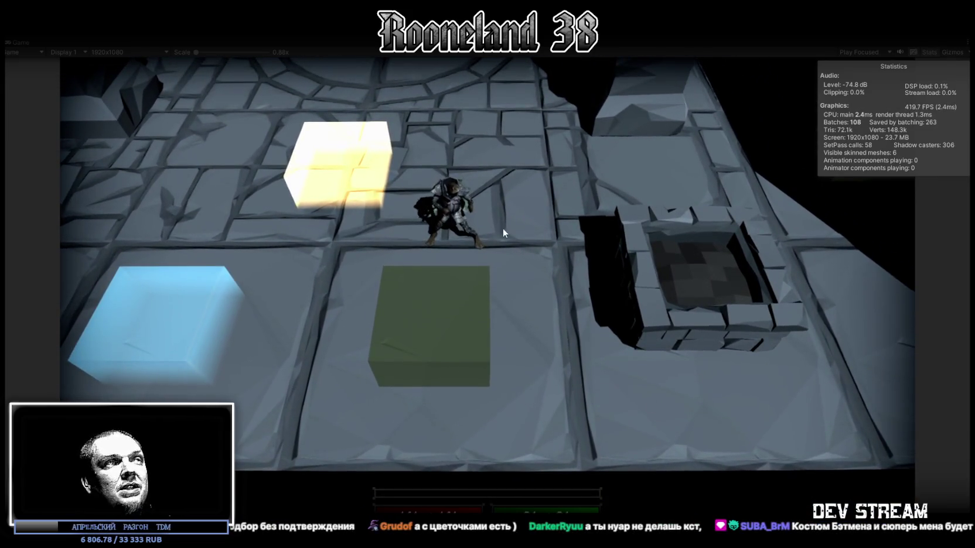
{"action": "key", "text": "s"}
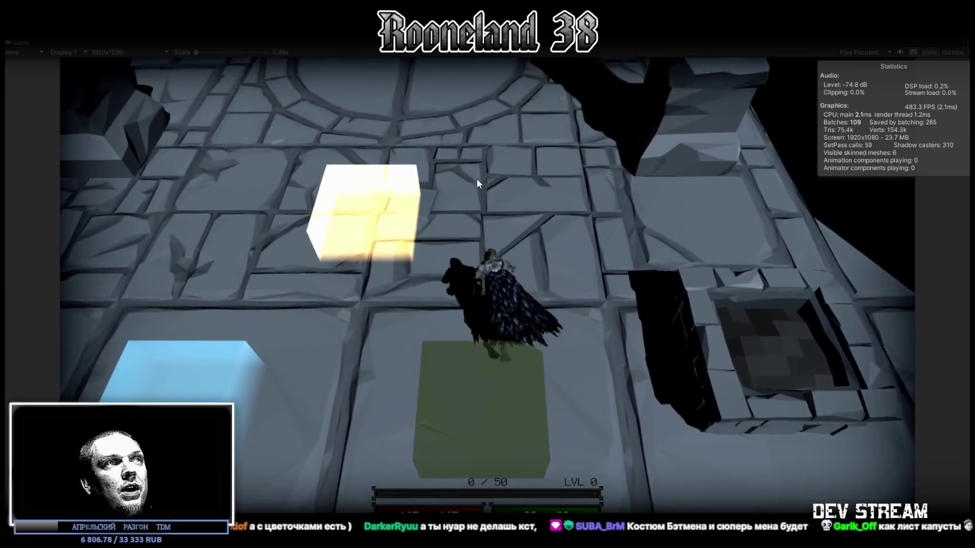
{"action": "key", "text": "w"}
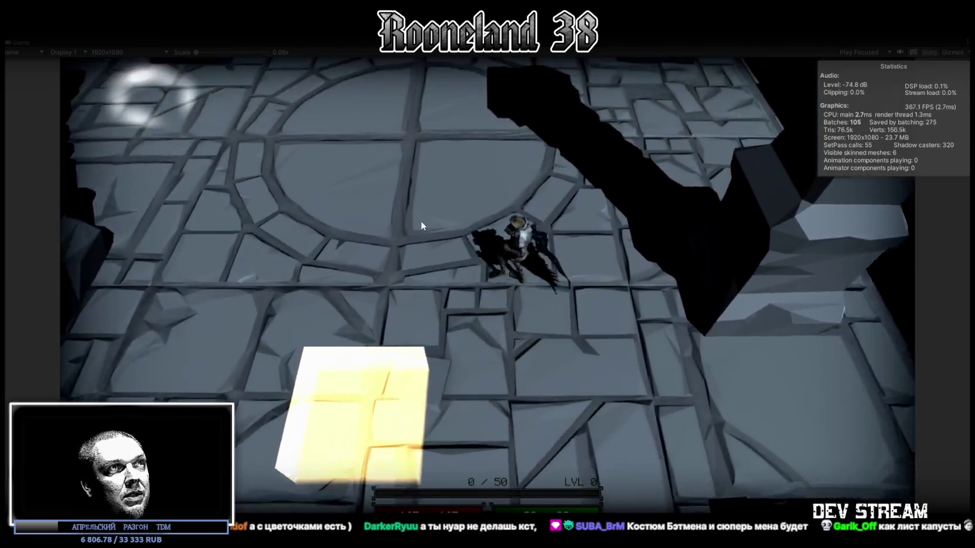
{"action": "key", "text": "w"}
{"action": "key", "text": "d"}
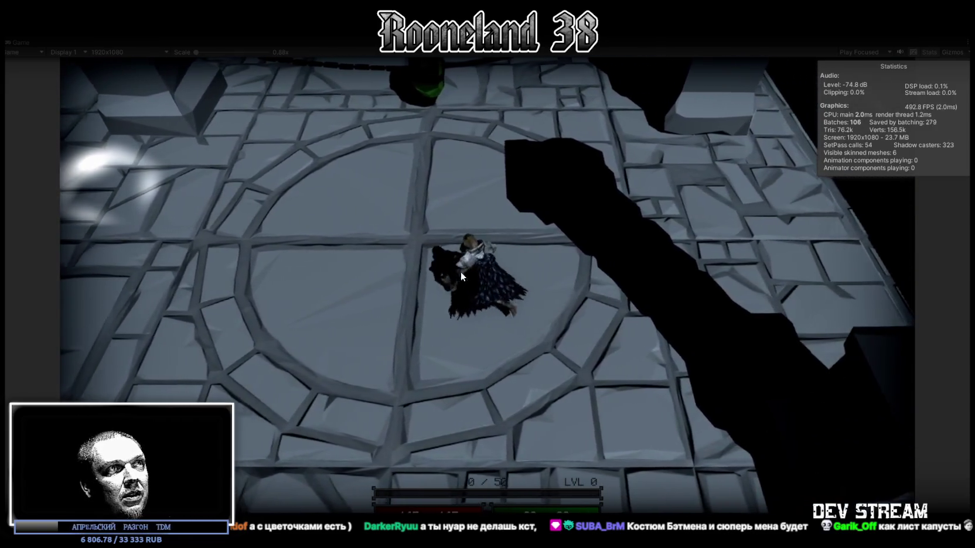
{"action": "key", "text": "s"}
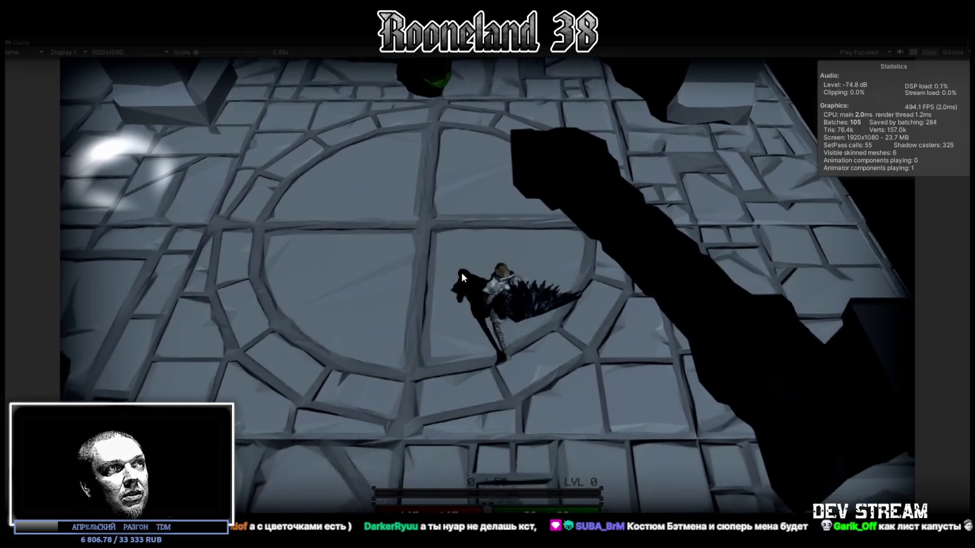
{"action": "key", "text": "s"}
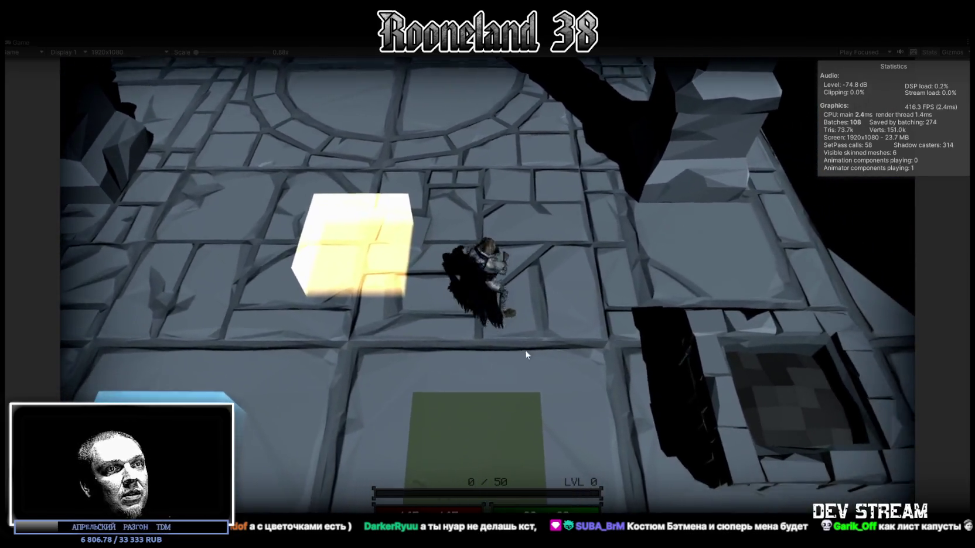
{"action": "key", "text": "s"}
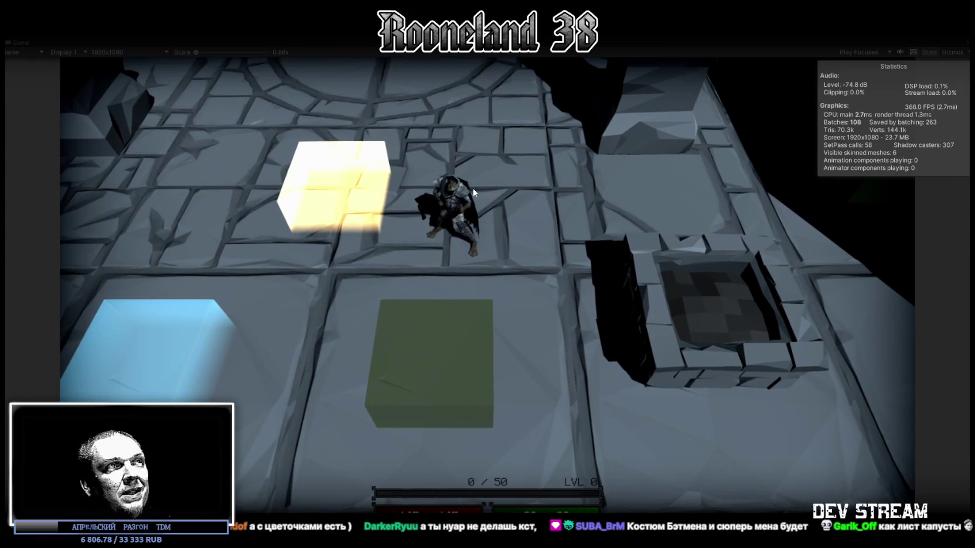
{"action": "key", "text": "s"}
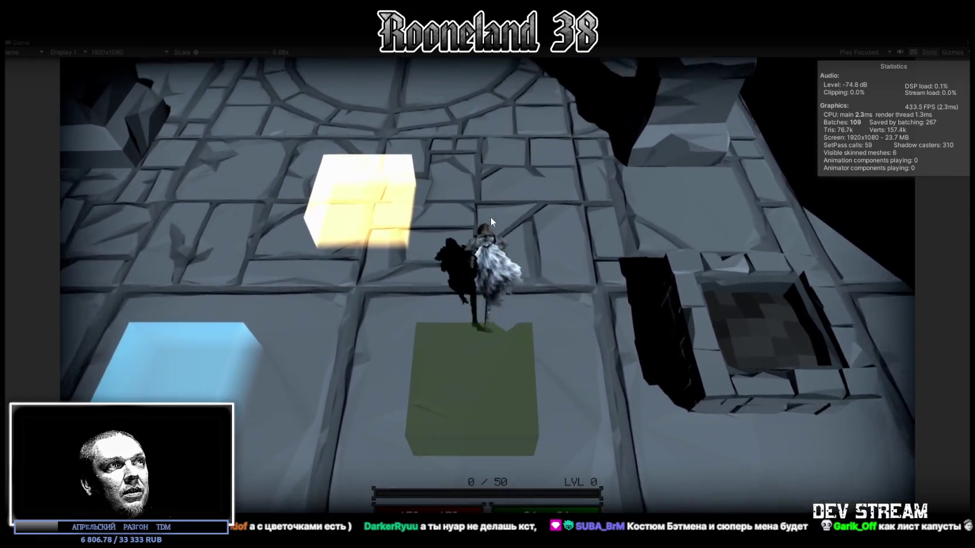
- Walk the character around the floor to view the newly equipped white cloak
{"action": "key", "text": "w"}
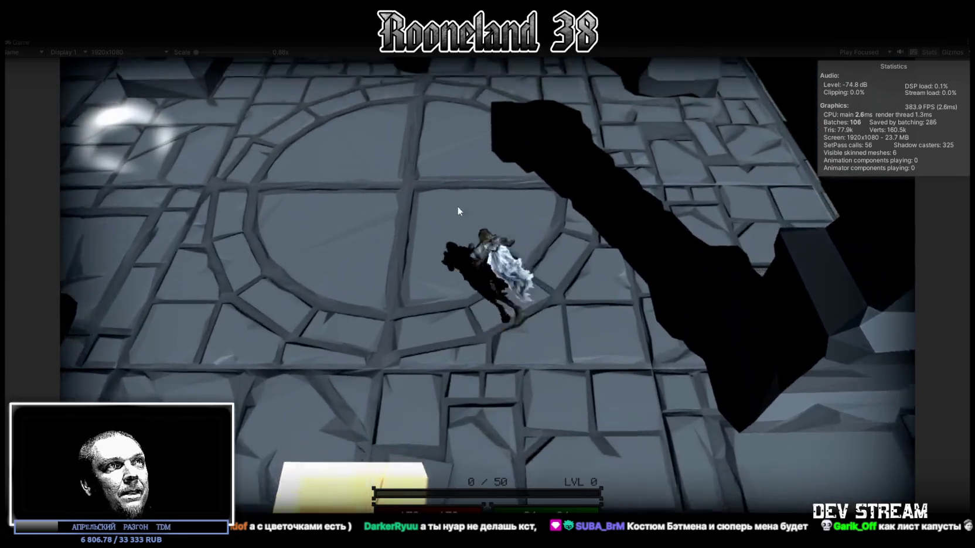
{"action": "key", "text": "a"}
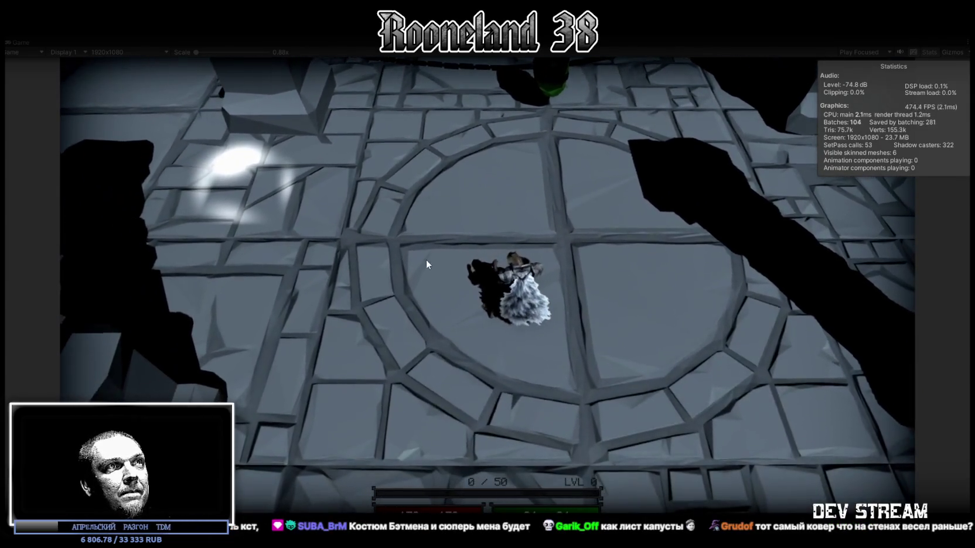
{"action": "key", "text": "w"}
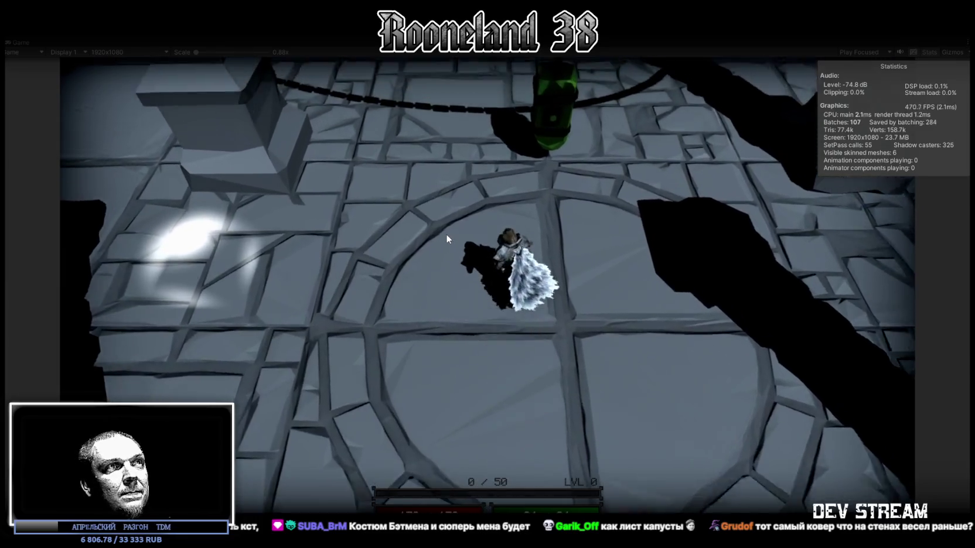
{"action": "key", "text": "s"}
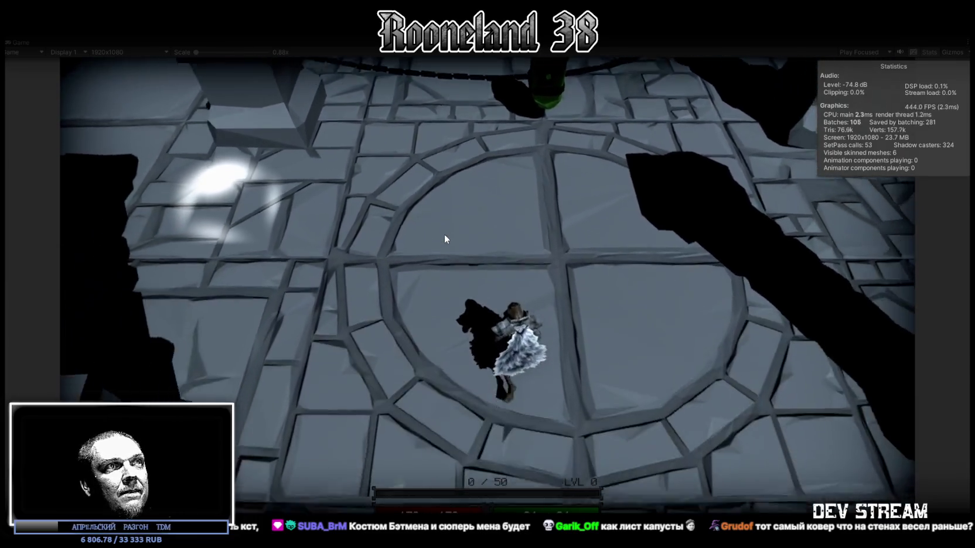
{"action": "key", "text": "s"}
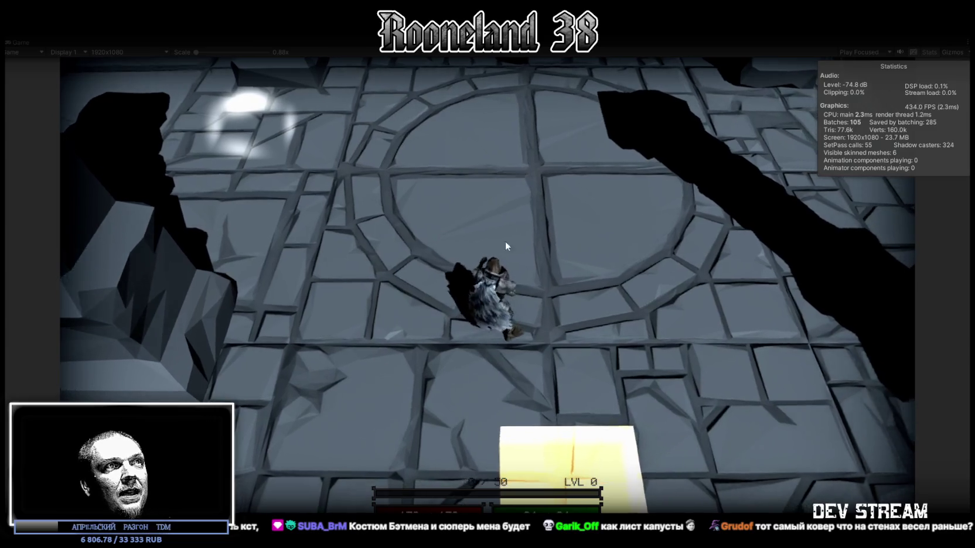
{"action": "key", "text": "d"}
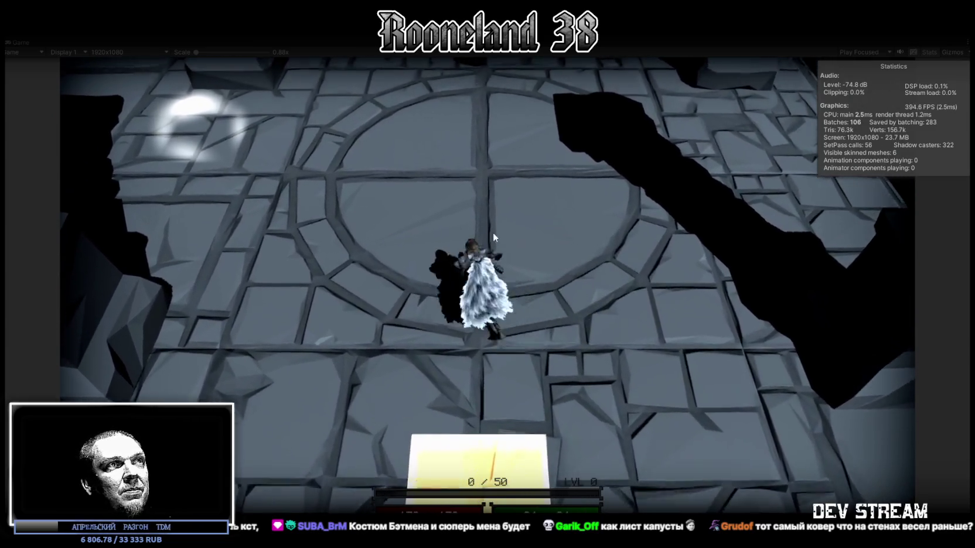
{"action": "key", "text": "d"}
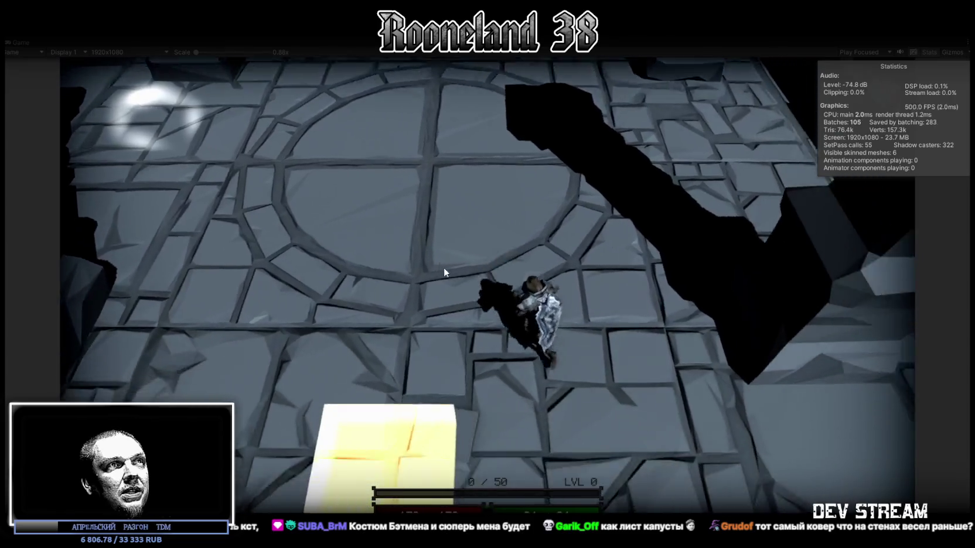
{"action": "key", "text": "s"}
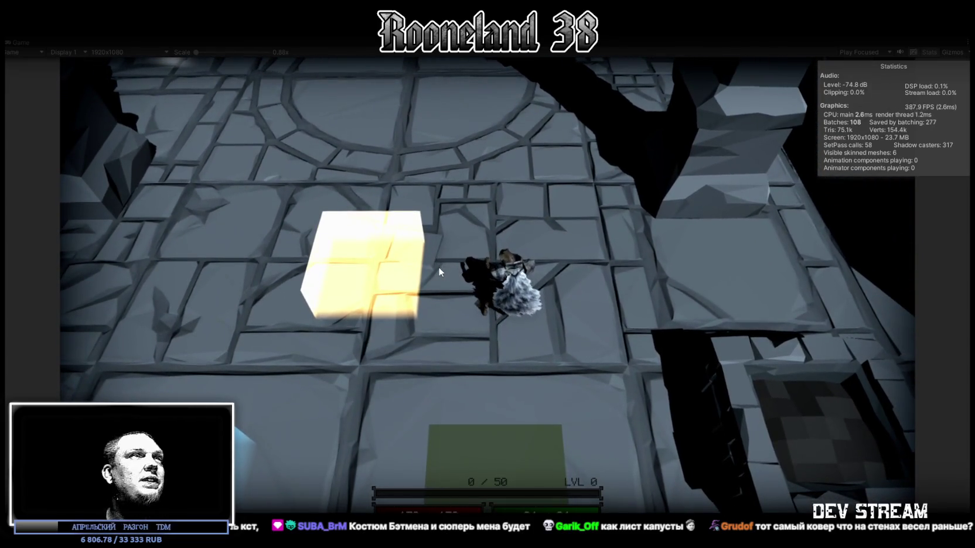
{"action": "key", "text": "w"}
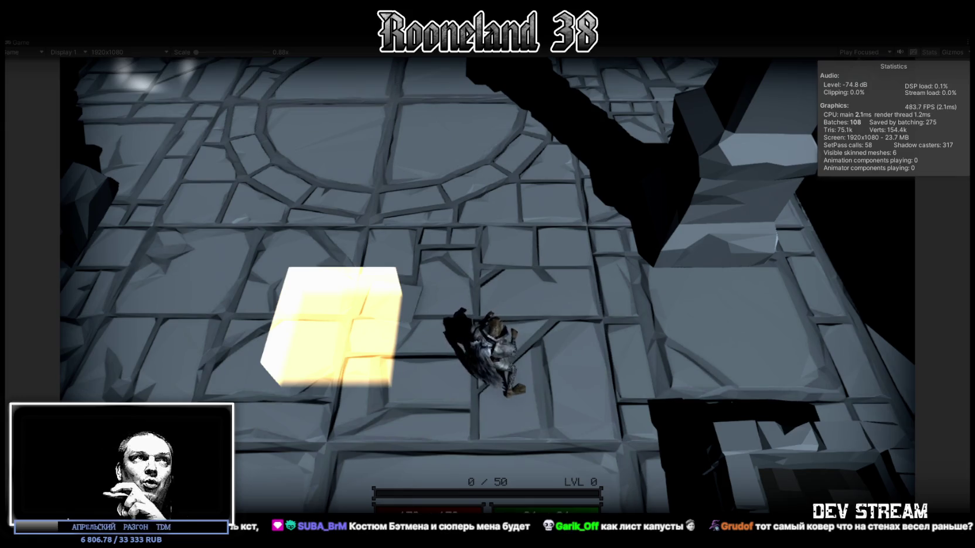
- Walk the character left and right, then make it swing an attack
{"action": "key", "text": "s"}
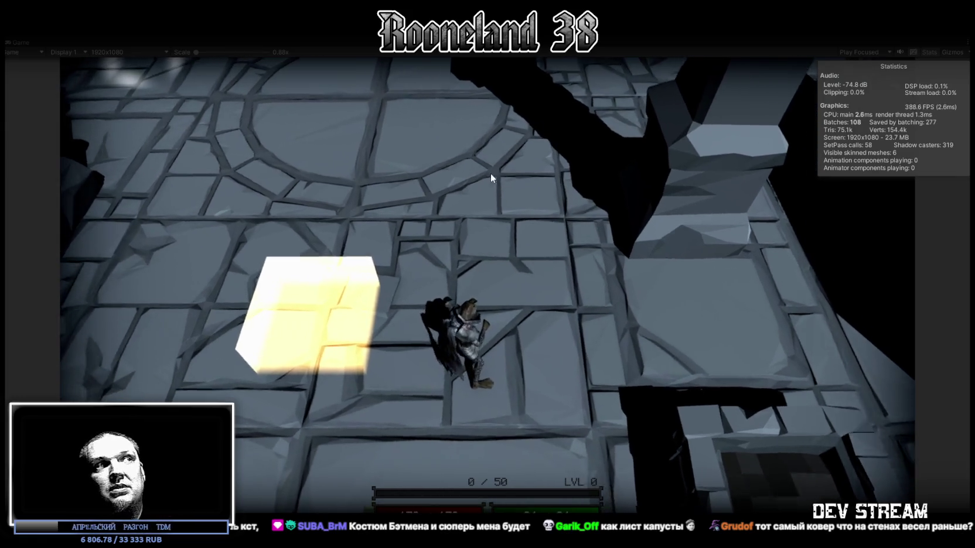
{"action": "key", "text": "a"}
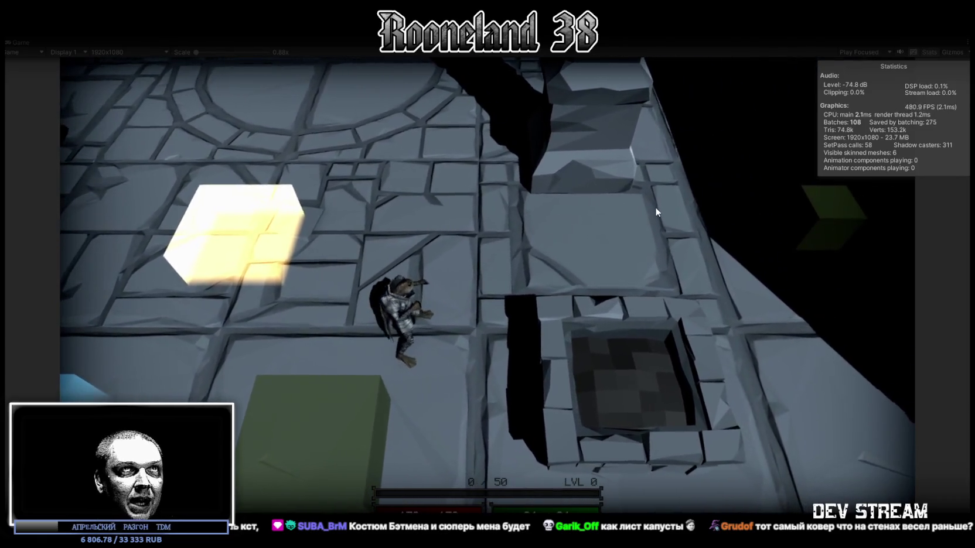
{"action": "key", "text": "d"}
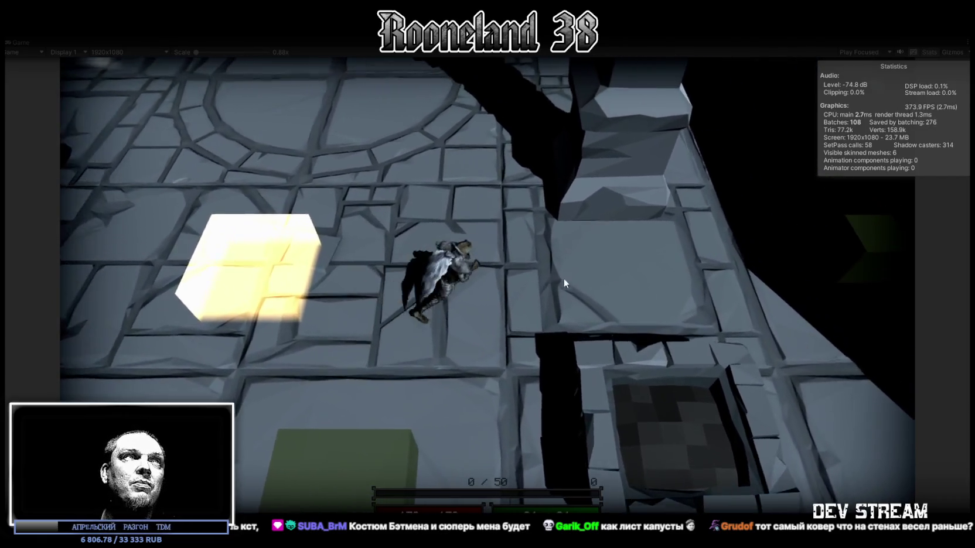
{"action": "left_click", "coordinate": [523, 271]}
{"action": "key", "text": "w"}
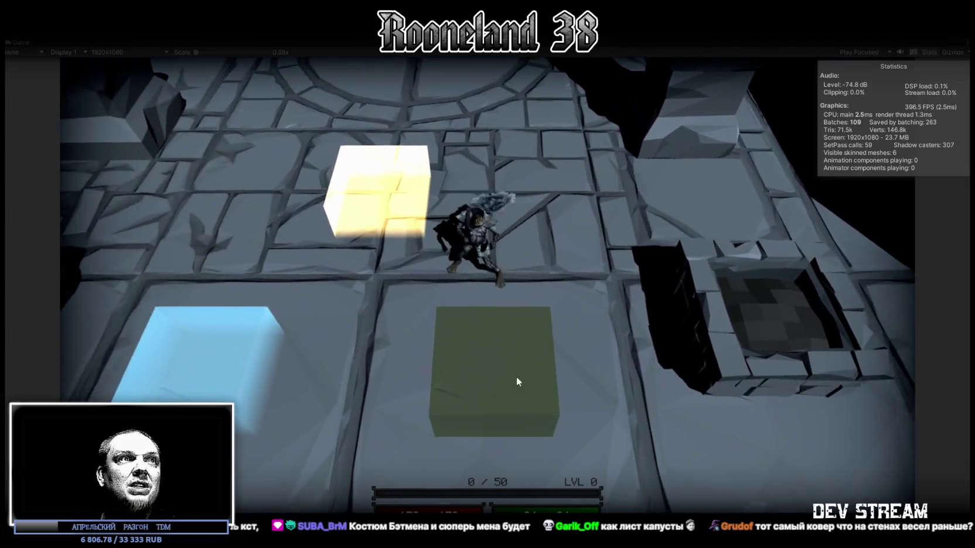
{"action": "left_click_drag", "start_coordinate": [710, 370], "coordinate": [655, 140]}
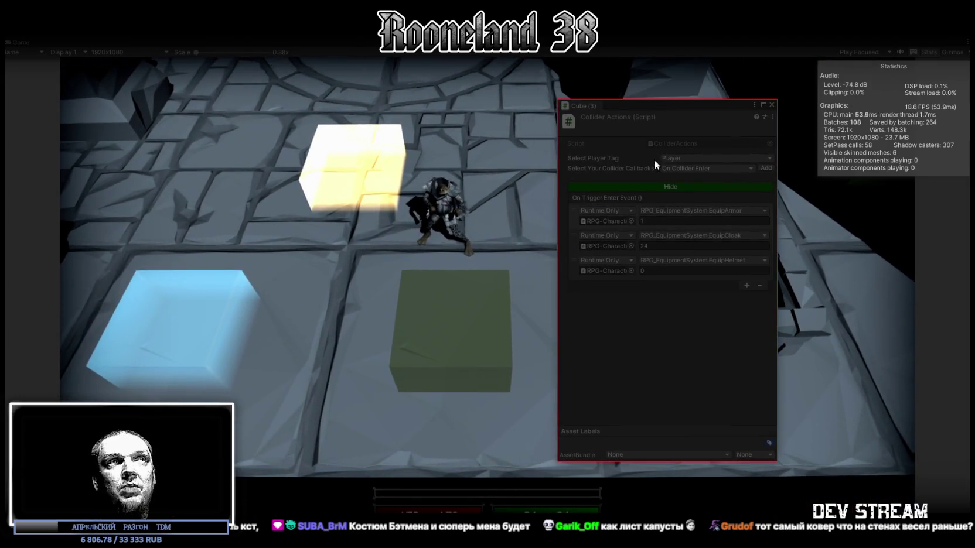
{"action": "left_click", "coordinate": [771, 105]}
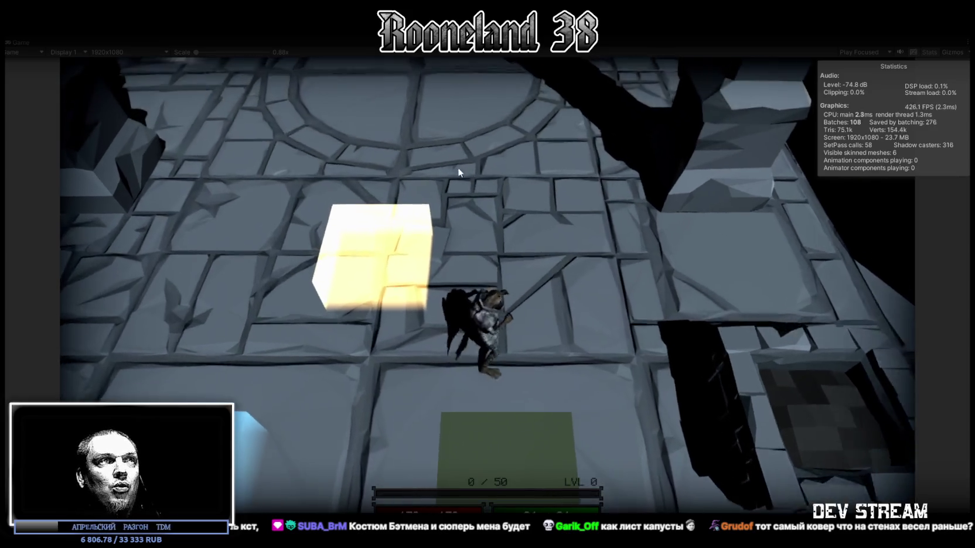
- Walk the character onto the circle's centre, then down and left across the tiles
{"action": "key", "text": "w"}
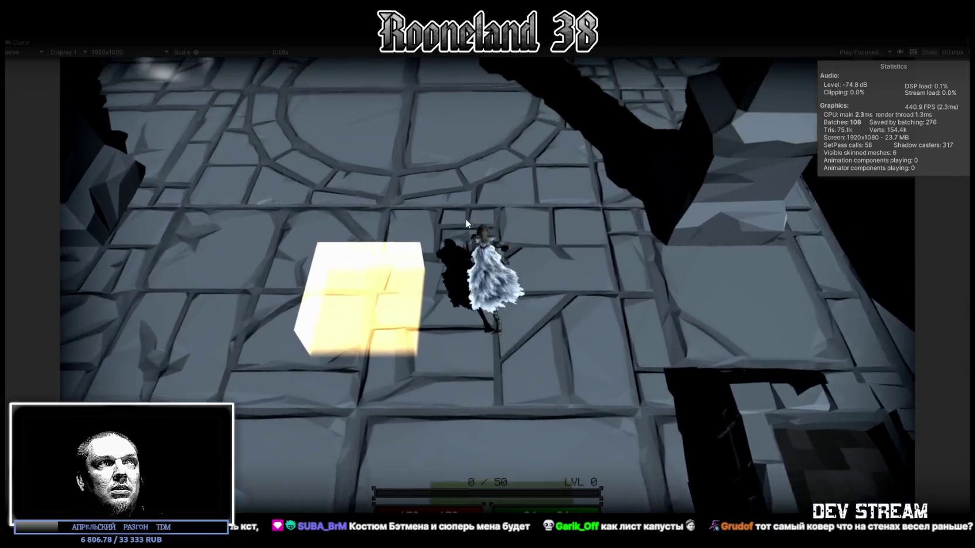
{"action": "key", "text": "w"}
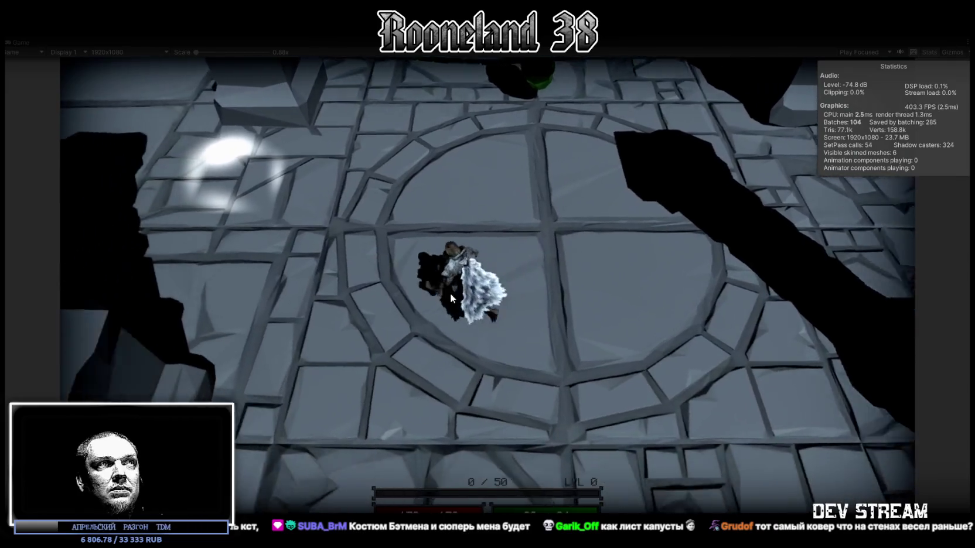
{"action": "key", "text": "s"}
{"action": "key", "text": "a"}
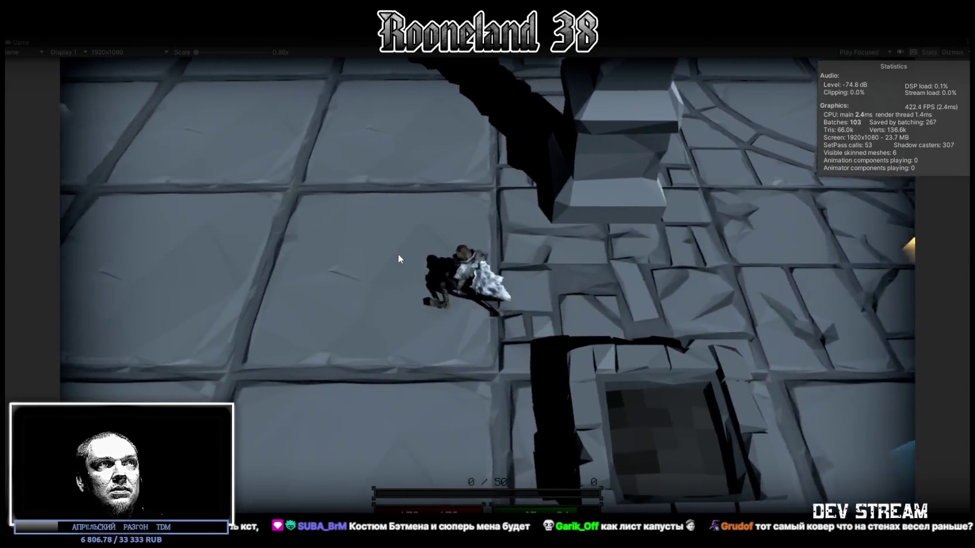
{"action": "key", "text": "a"}
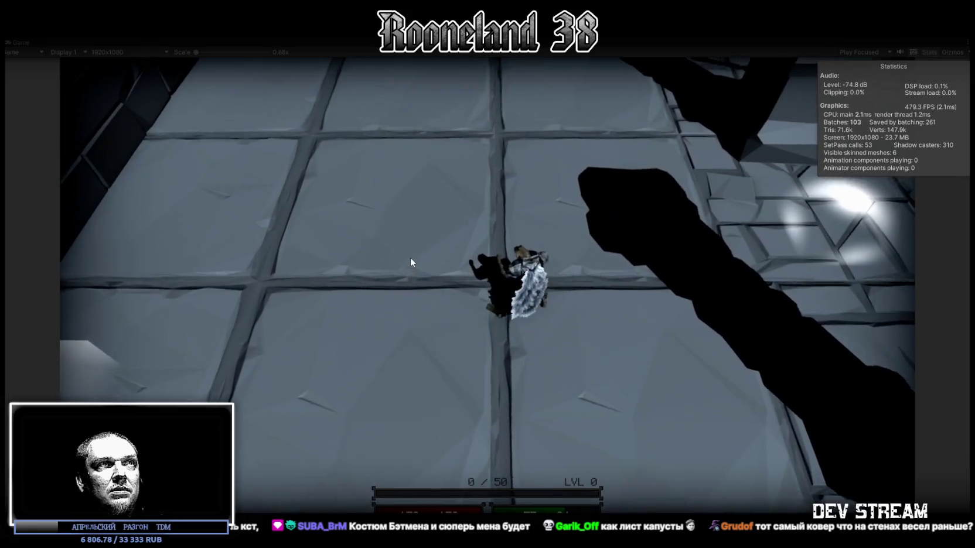
{"action": "key", "text": "s"}
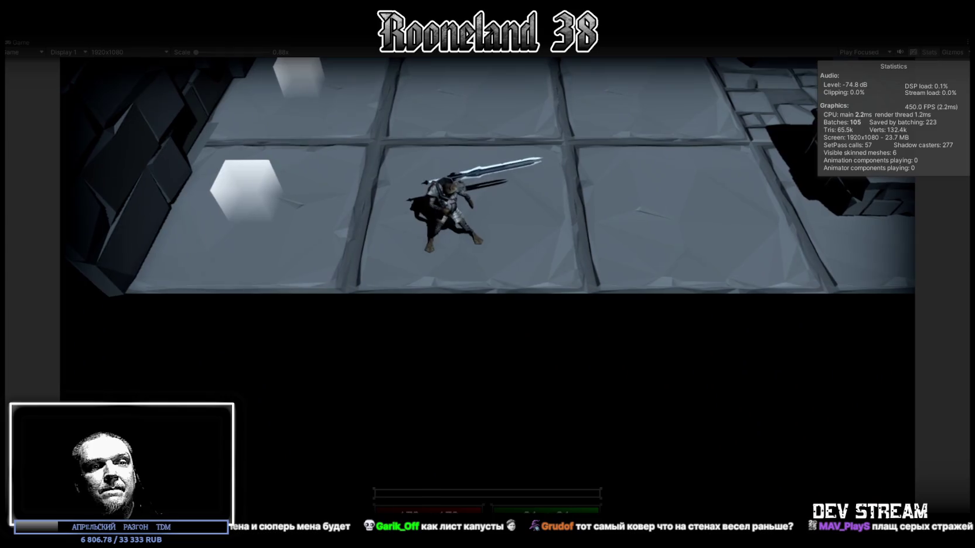
{"action": "scroll", "coordinate": [611, 303], "scroll_direction": "up", "scroll_amount": 3}
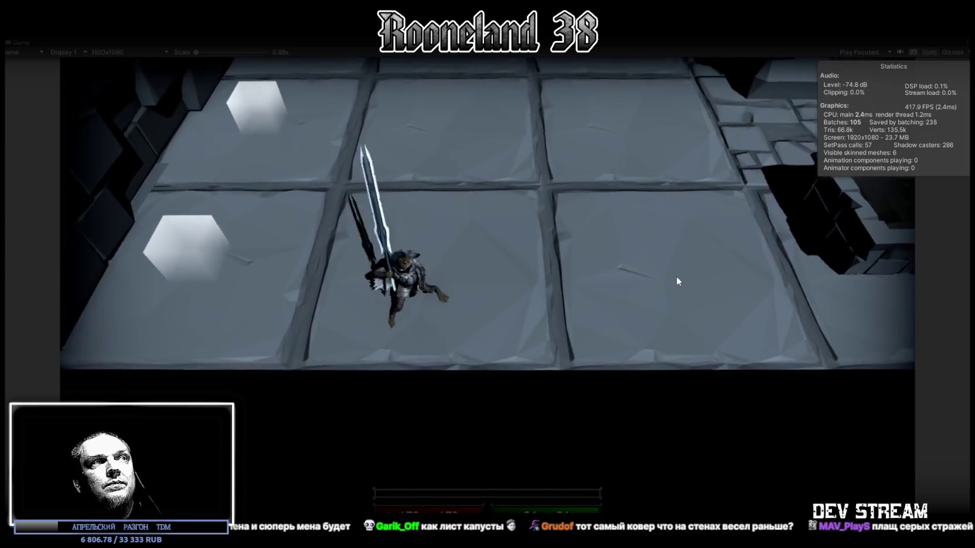
- Walk the character right past the green cube to stand beneath the green lantern
{"action": "key", "text": "d"}
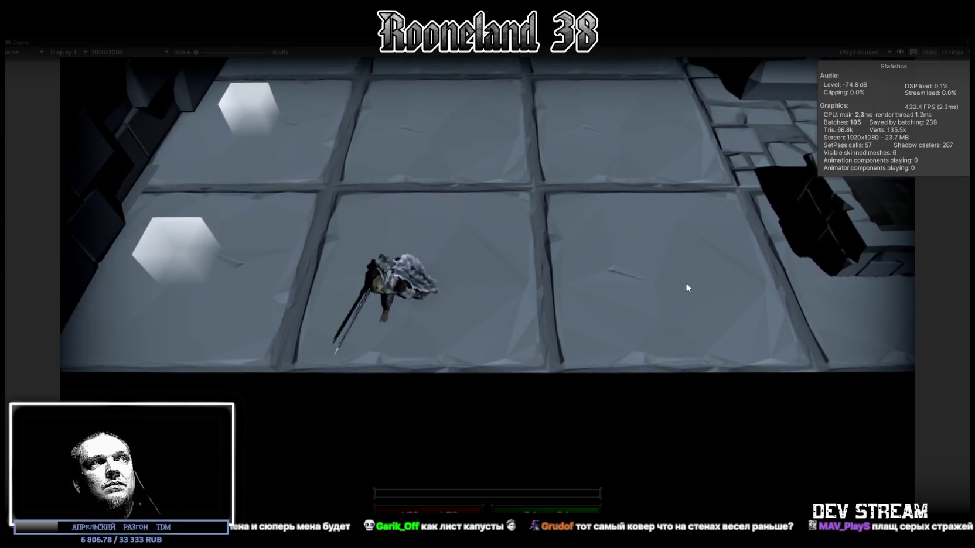
{"action": "key", "text": "d"}
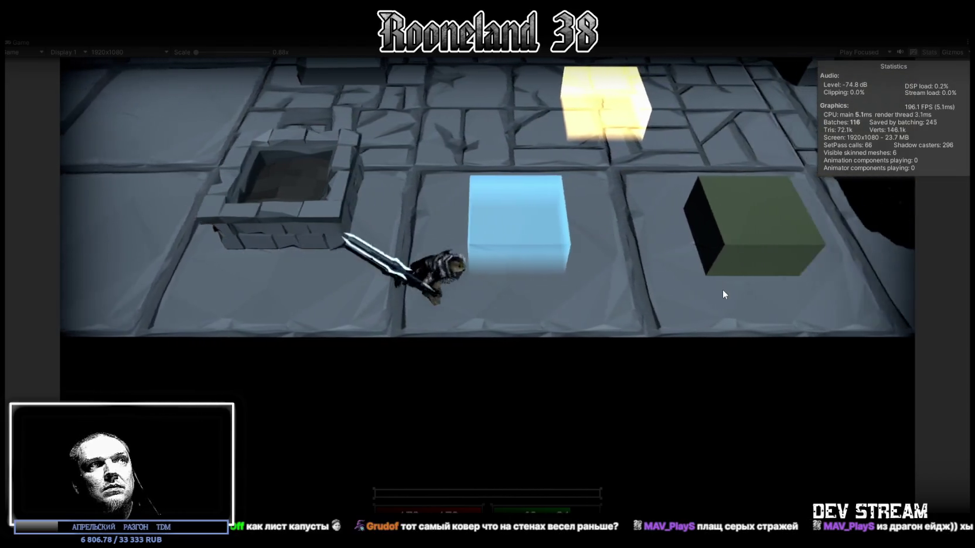
{"action": "key", "text": "d"}
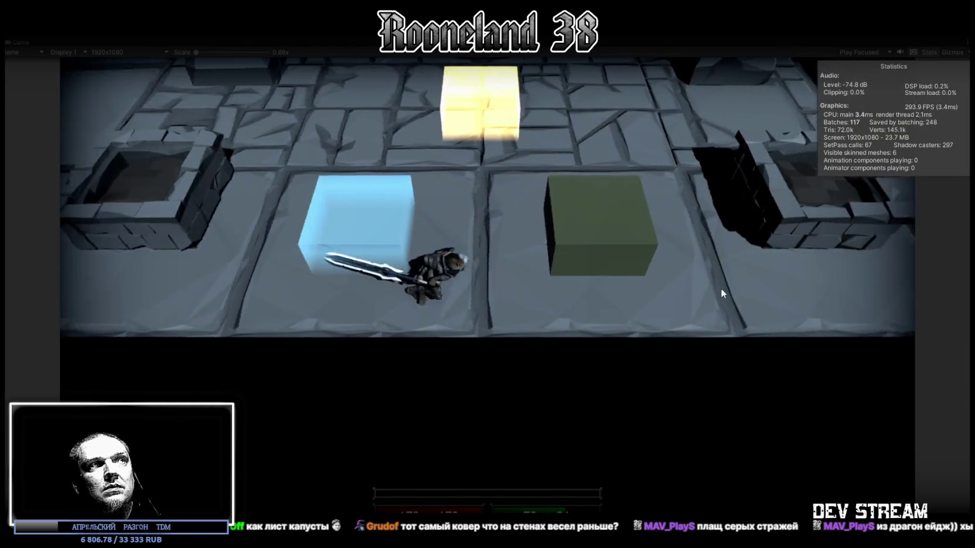
{"action": "key", "text": "w"}
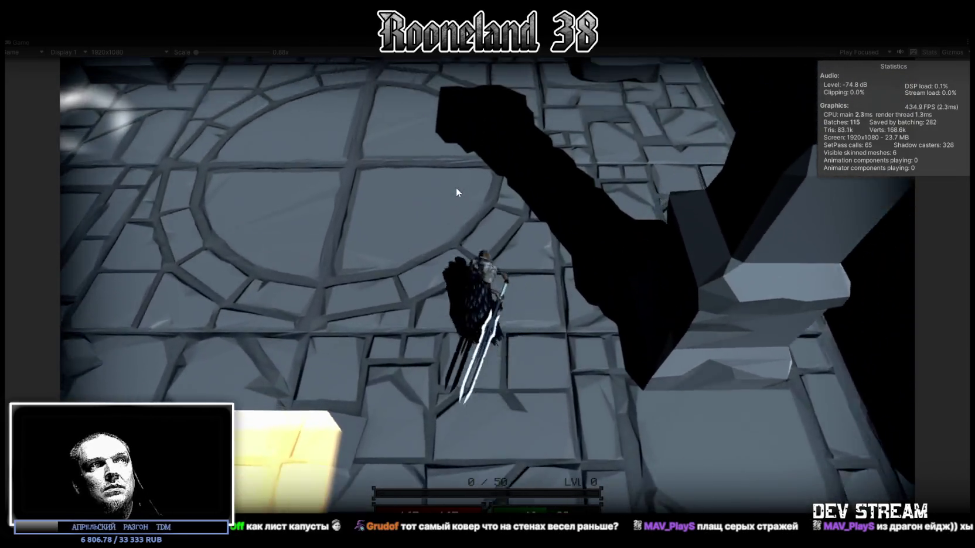
{"action": "key", "text": "w"}
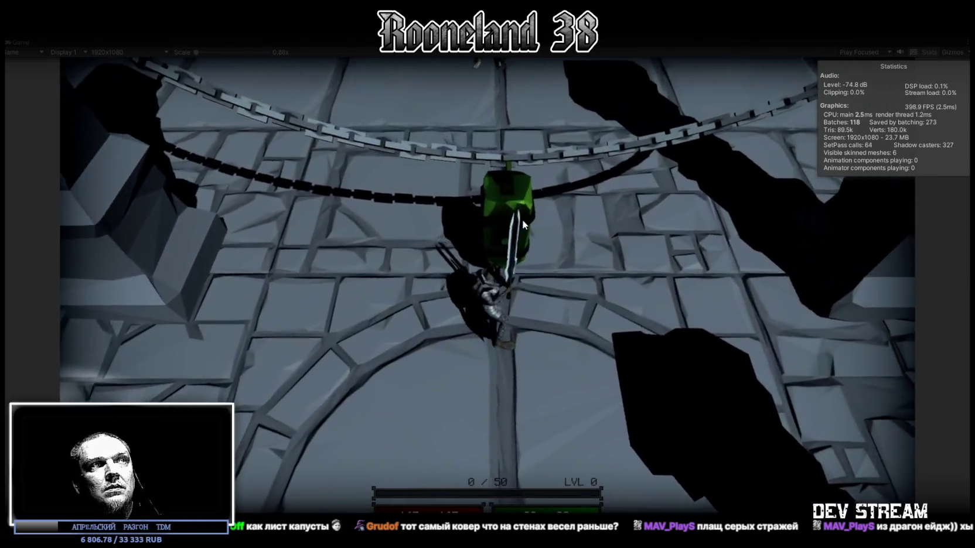
{"action": "key", "text": "w"}
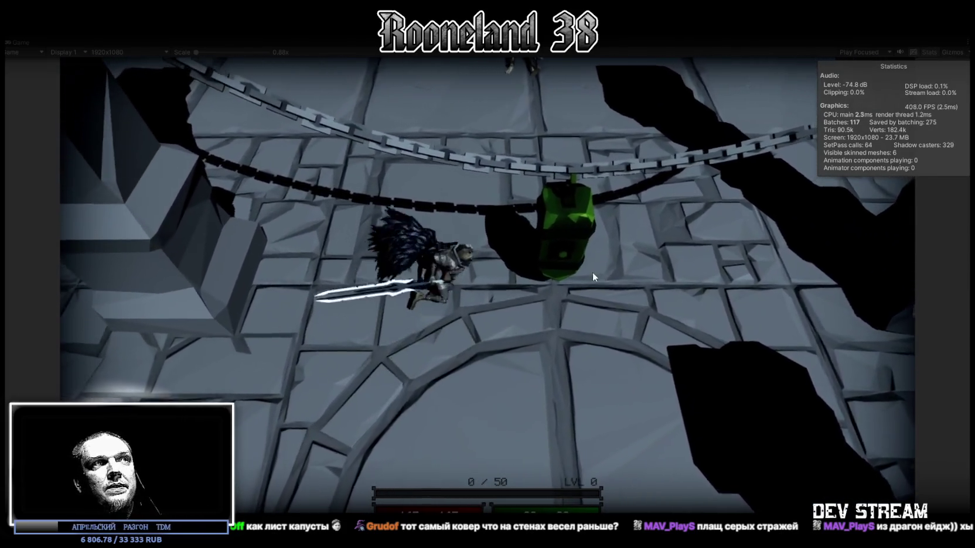
{"action": "key", "text": "w"}
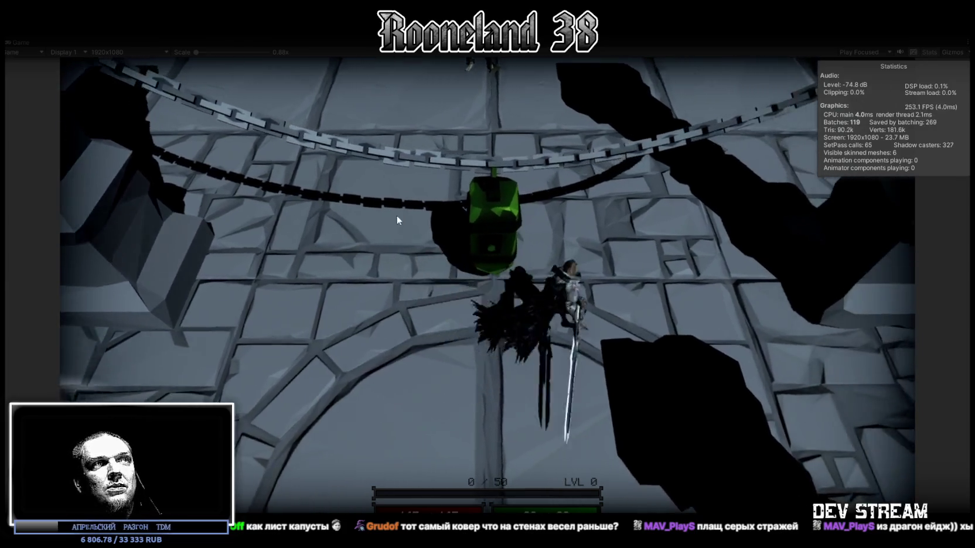
- Dodge so the cloak flares, walk down, and swing the sword across the floor
{"action": "key", "text": "space"}
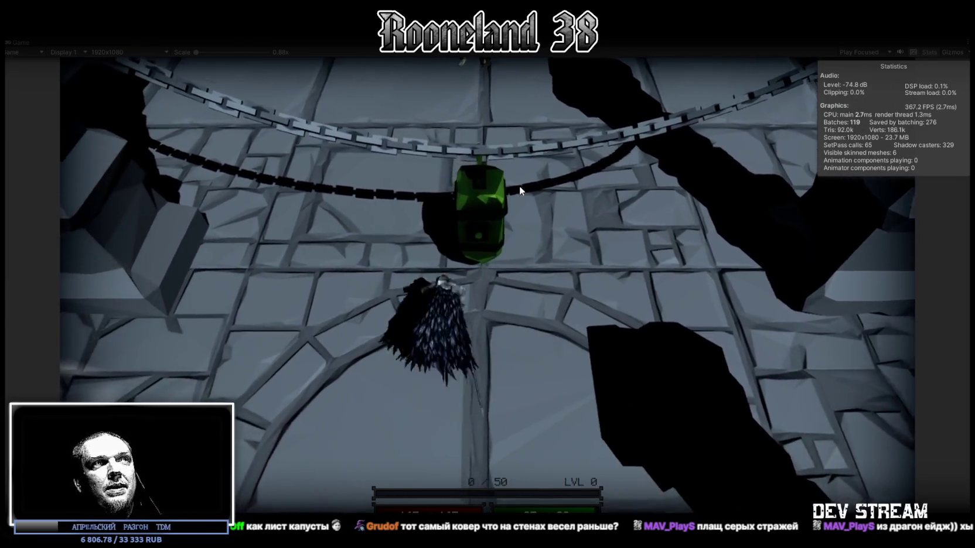
{"action": "key", "text": "s"}
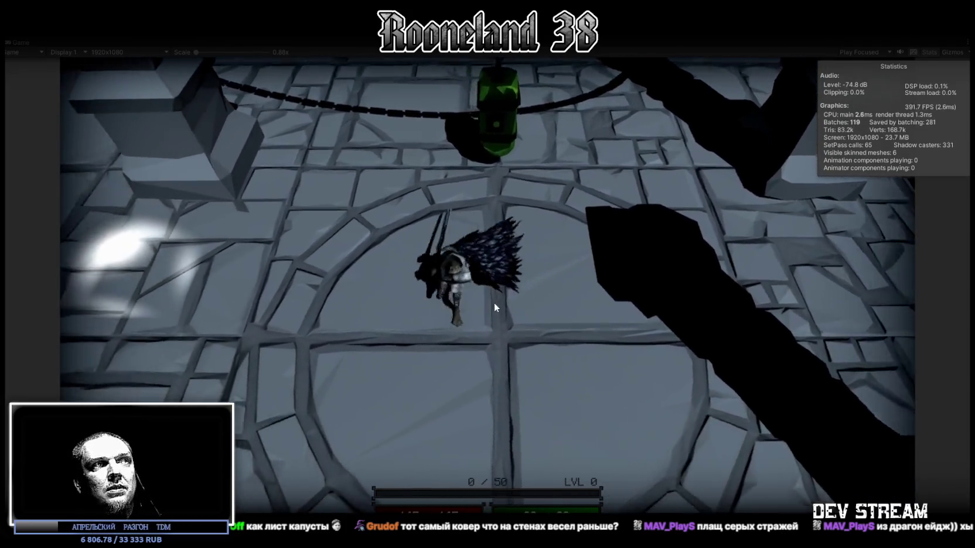
{"action": "left_click", "coordinate": [493, 302]}
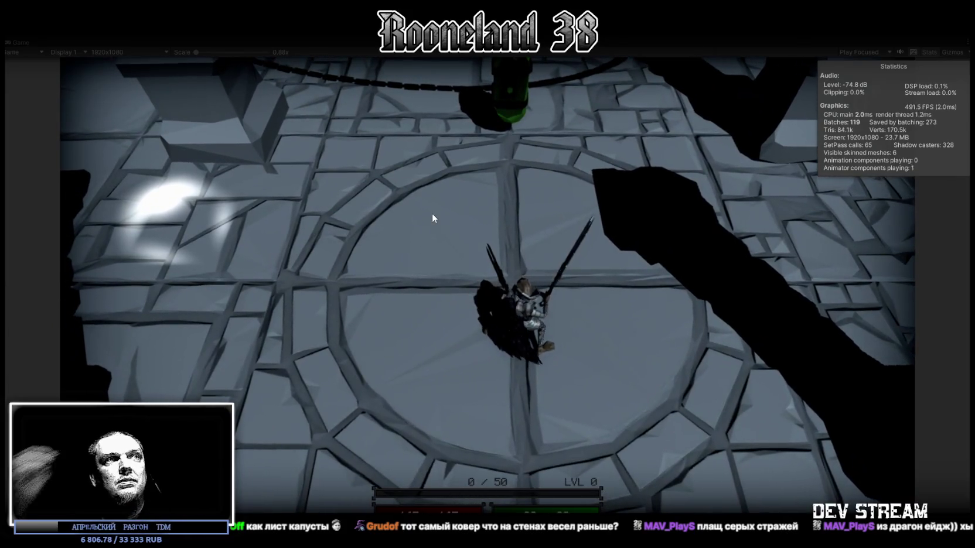
{"action": "key", "text": "a"}
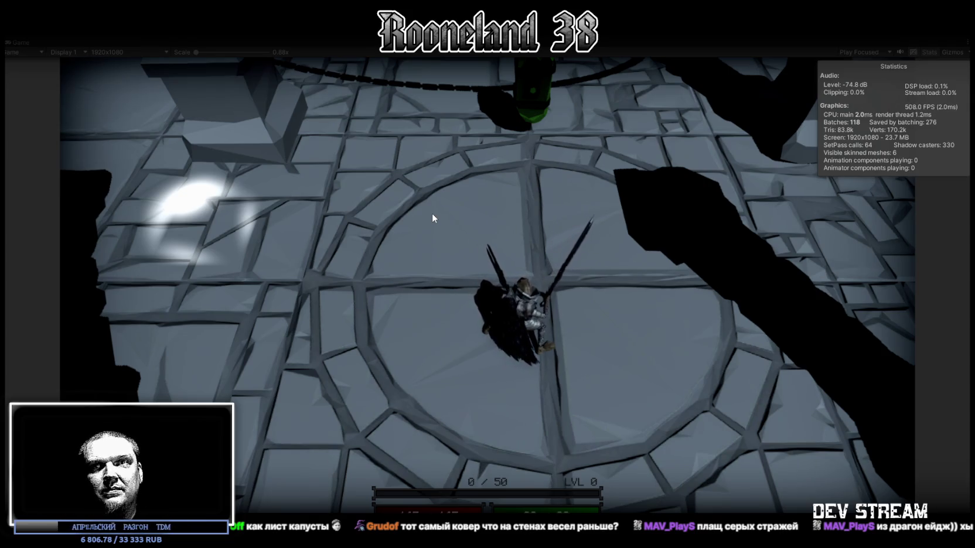
- Attack repeatedly toward the green hanging lantern while stepping down the floor
{"action": "left_click", "coordinate": [482, 239]}
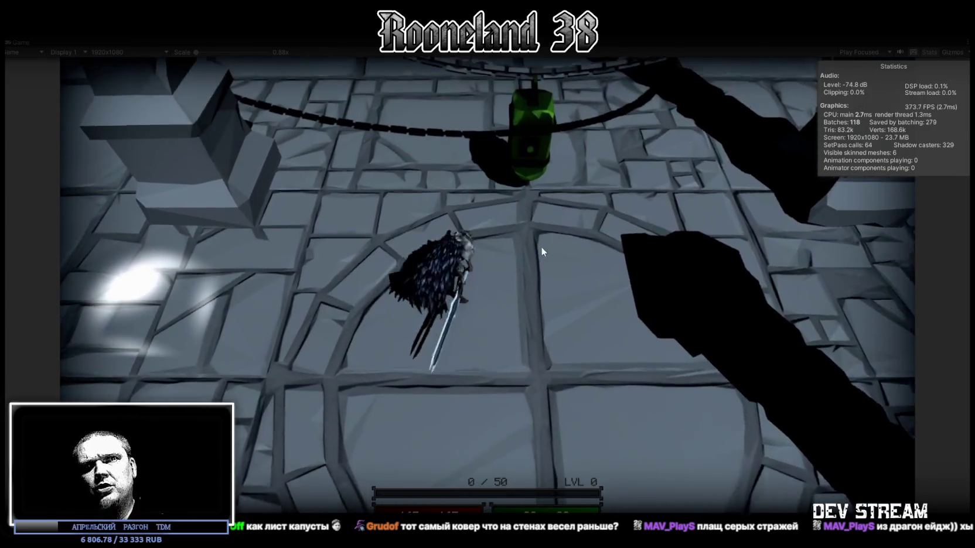
{"action": "left_click", "coordinate": [538, 247]}
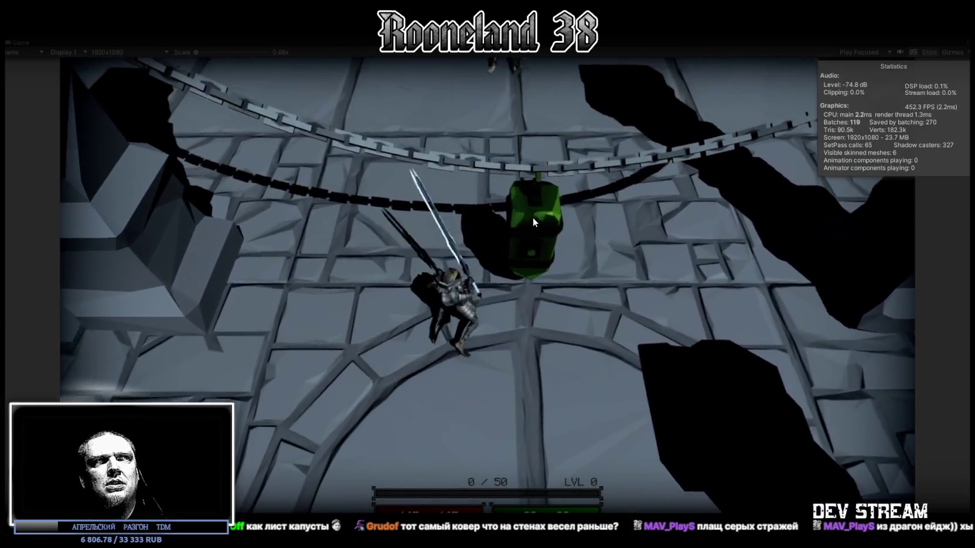
{"action": "left_click", "coordinate": [532, 217]}
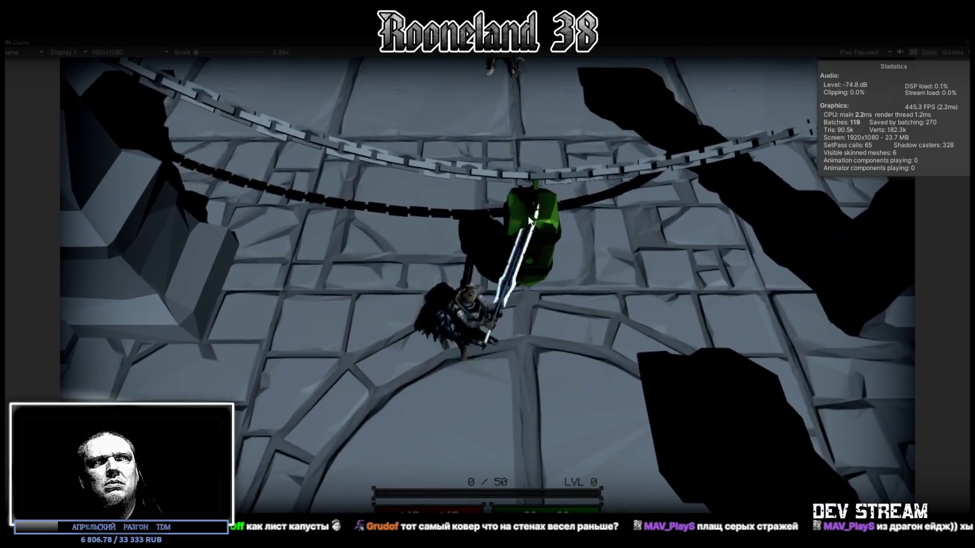
{"action": "key", "text": "s"}
{"action": "left_click", "coordinate": [519, 263]}
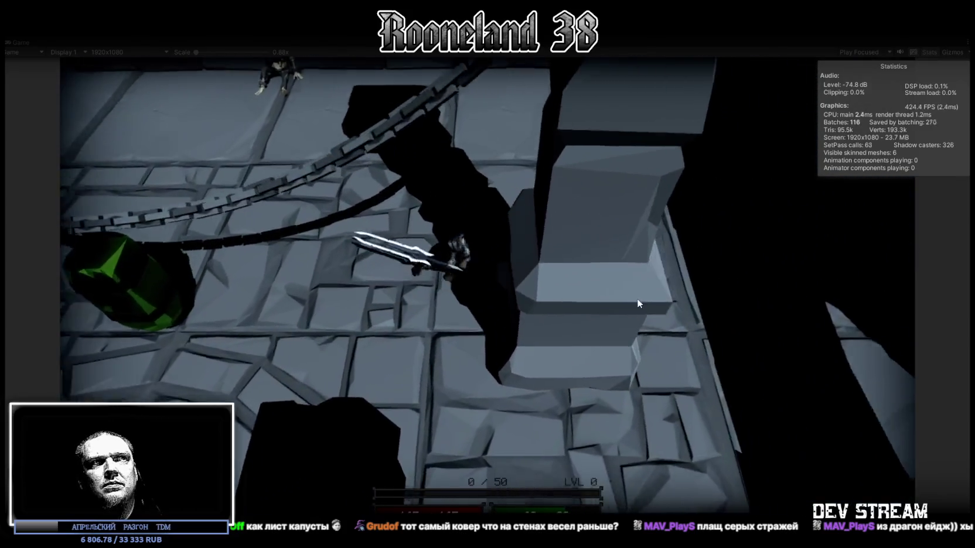
- Move the character via the round-patterned platform to the lower ledge, then back up-left
{"action": "left_click", "coordinate": [612, 322]}
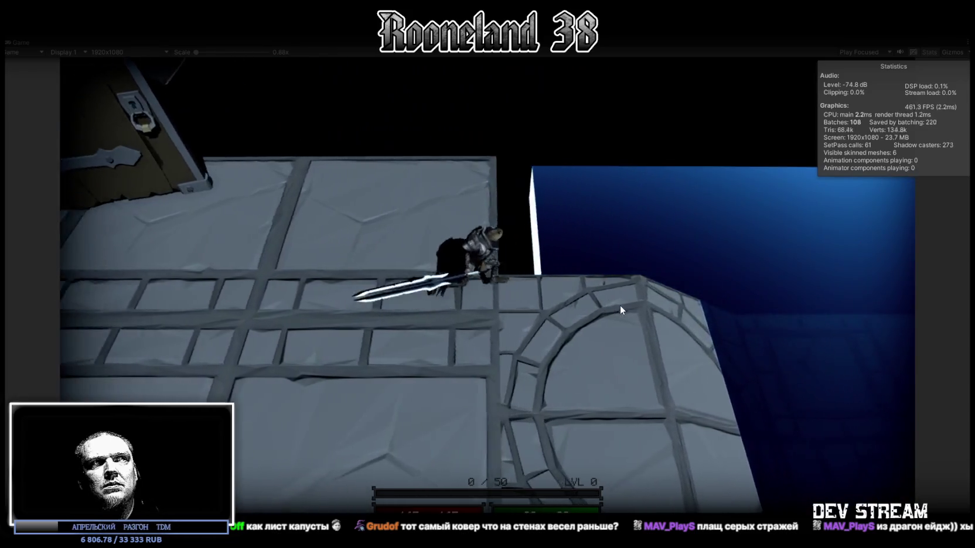
{"action": "left_click", "coordinate": [621, 308]}
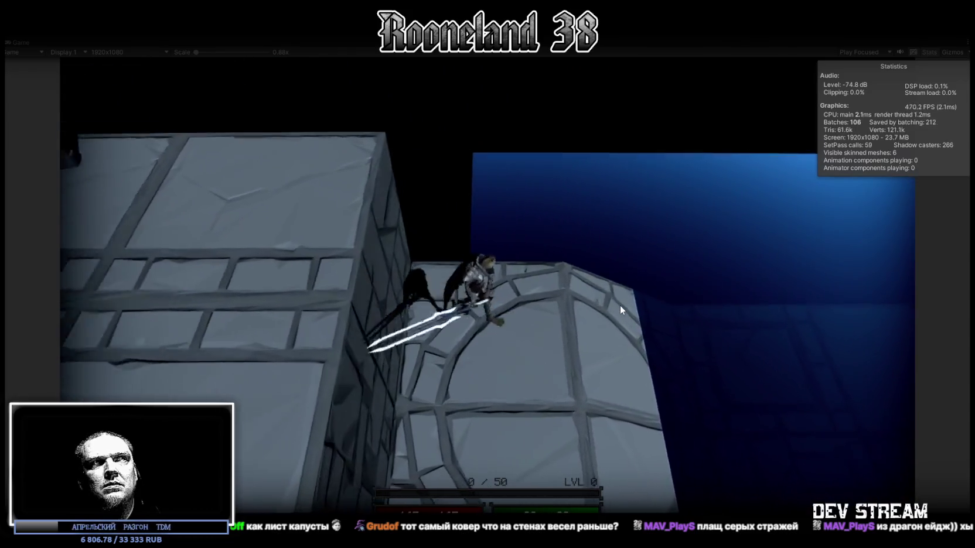
{"action": "left_click", "coordinate": [470, 349]}
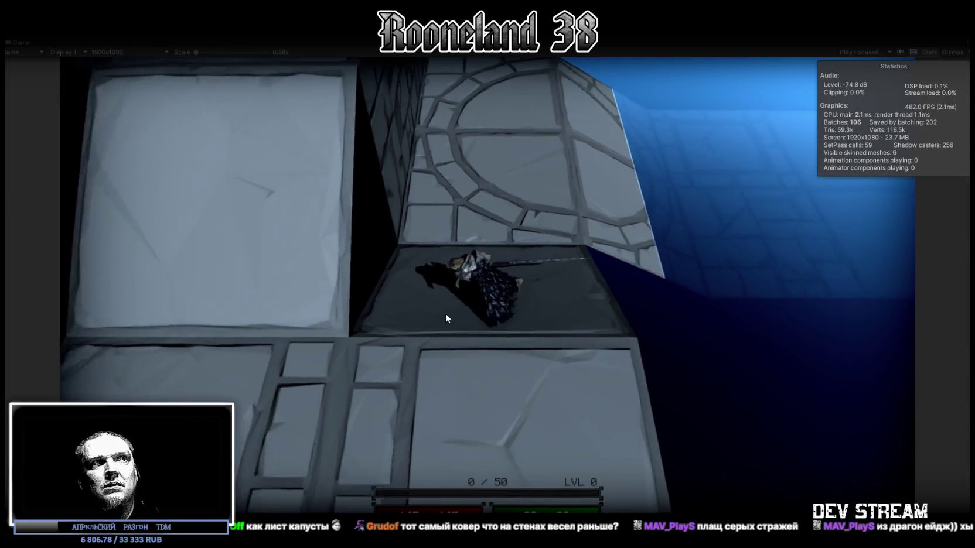
{"action": "left_click", "coordinate": [449, 214]}
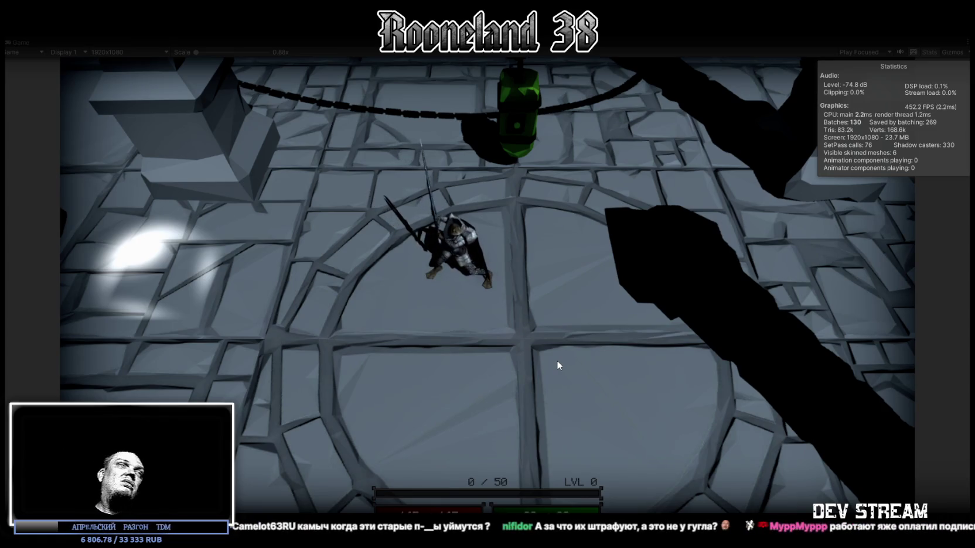
- Walk toward the green lantern and chain a four-hit sword combo ending in a lunge
{"action": "key", "text": "w"}
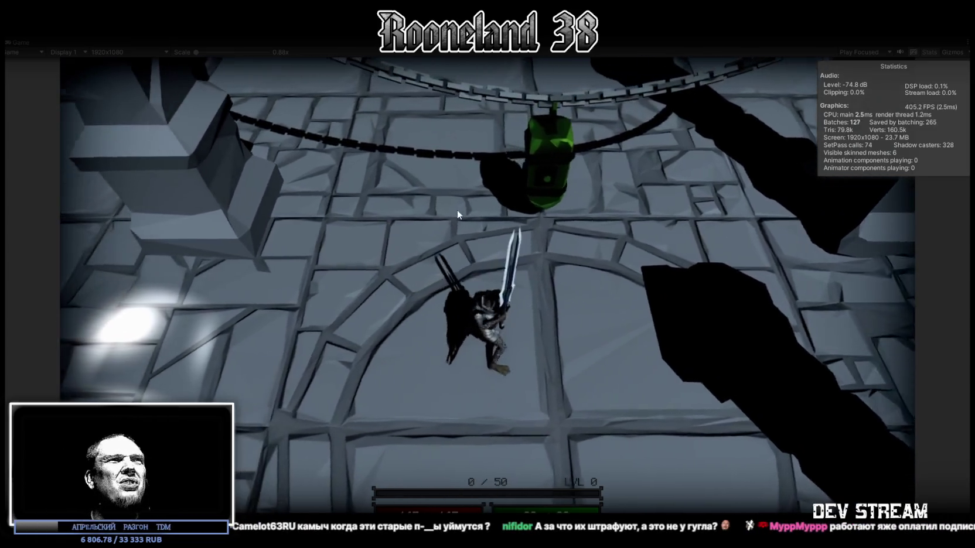
{"action": "left_click", "coordinate": [457, 210]}
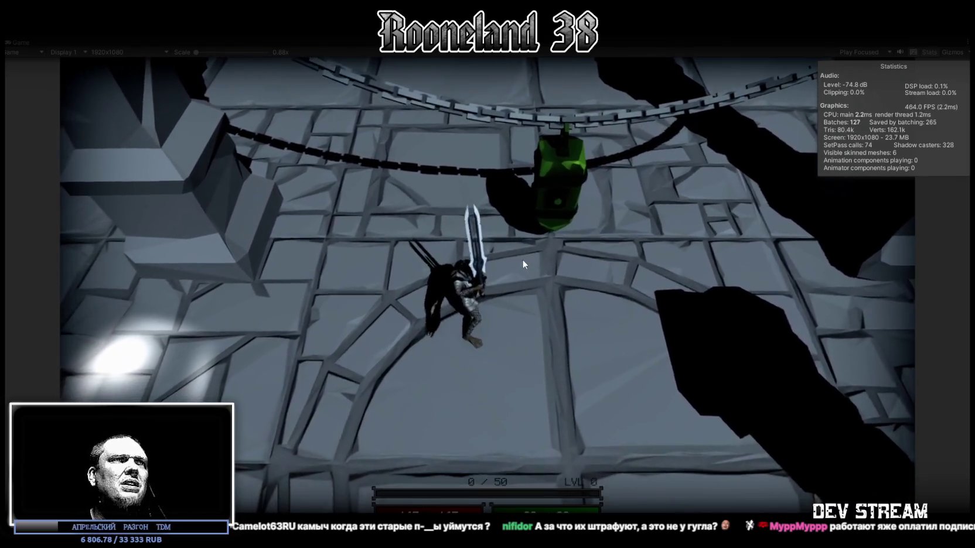
{"action": "left_click", "coordinate": [532, 244]}
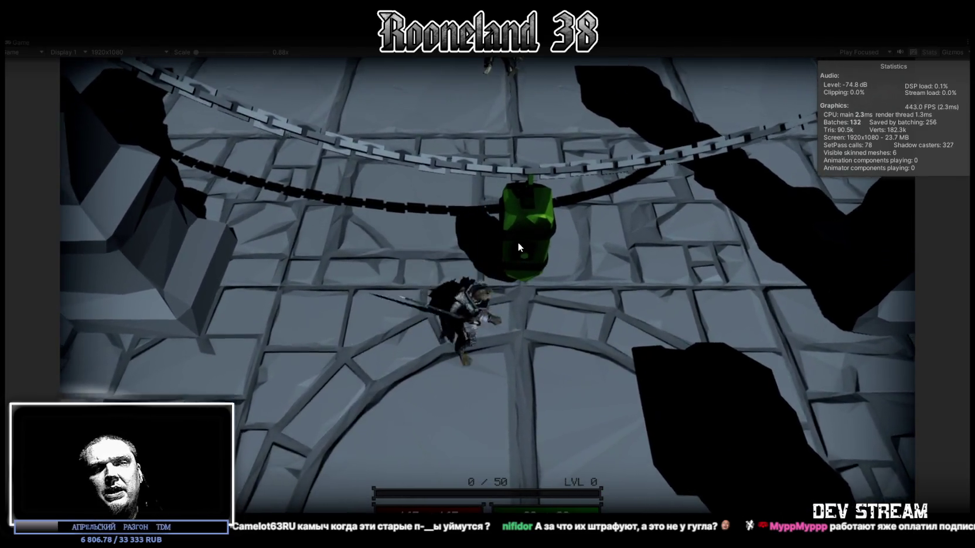
{"action": "left_click", "coordinate": [517, 242]}
{"action": "left_click", "coordinate": [541, 241]}
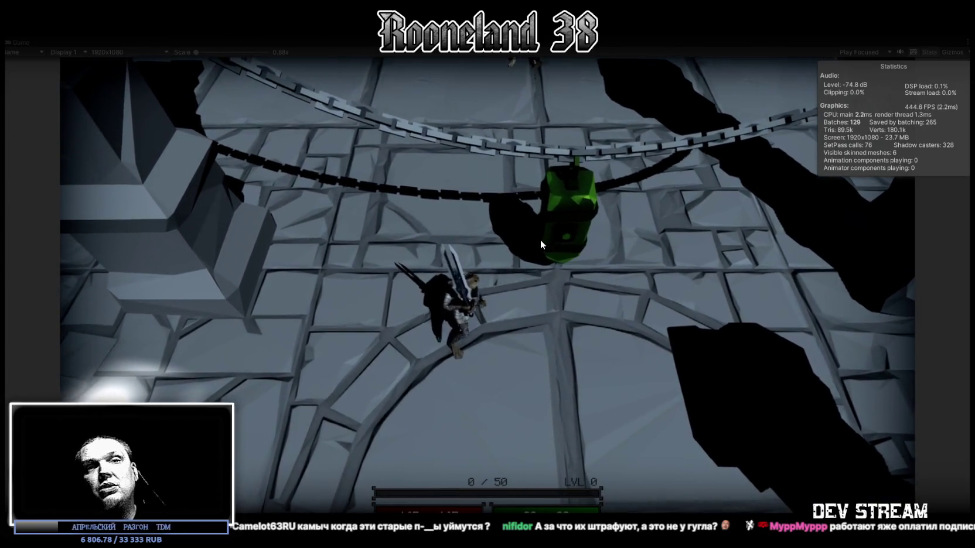